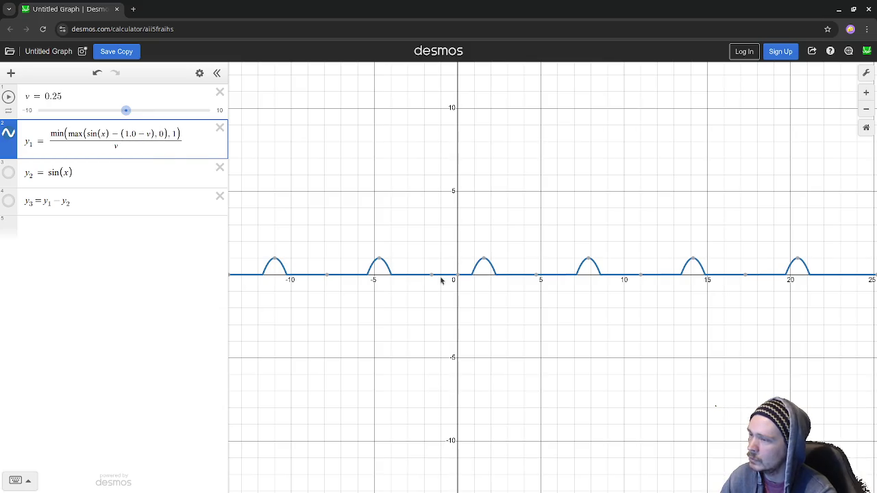
- Change the calculator query from 0.25/0.25 to 0.5/0.5 to get 1, then return to the graph
left_click(380, 258)
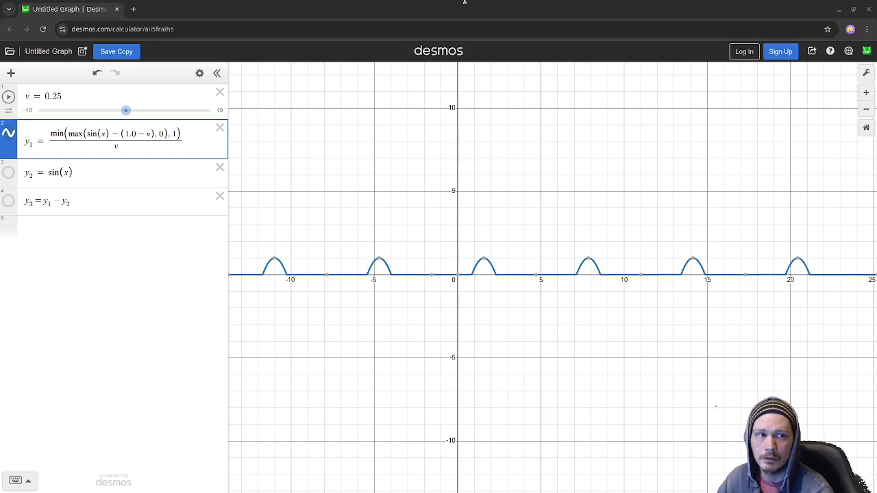
key("alt+Tab")
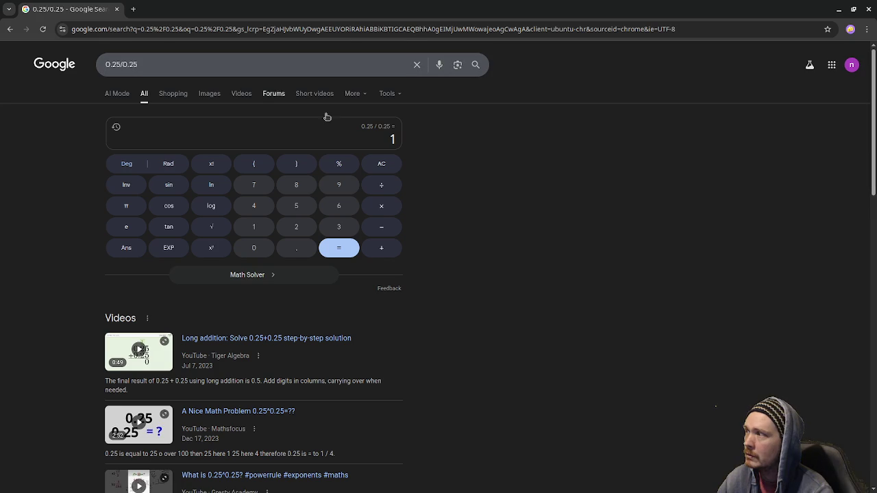
left_click_drag(121, 65, 111, 64)
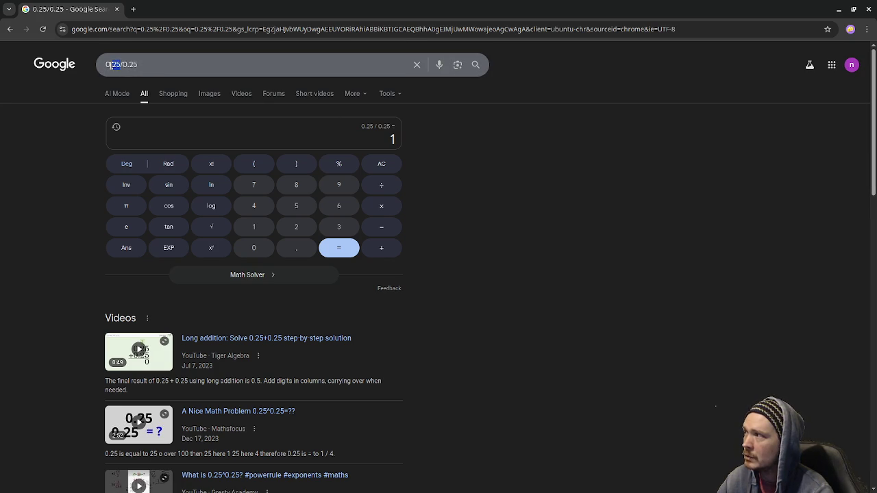
type("5")
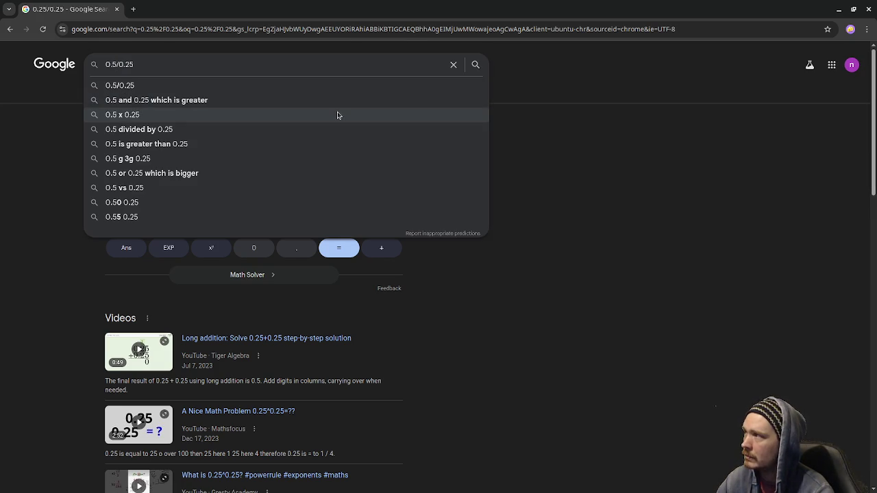
left_click(142, 63)
left_click_drag(142, 63, 124, 64)
type("5")
key("Return")
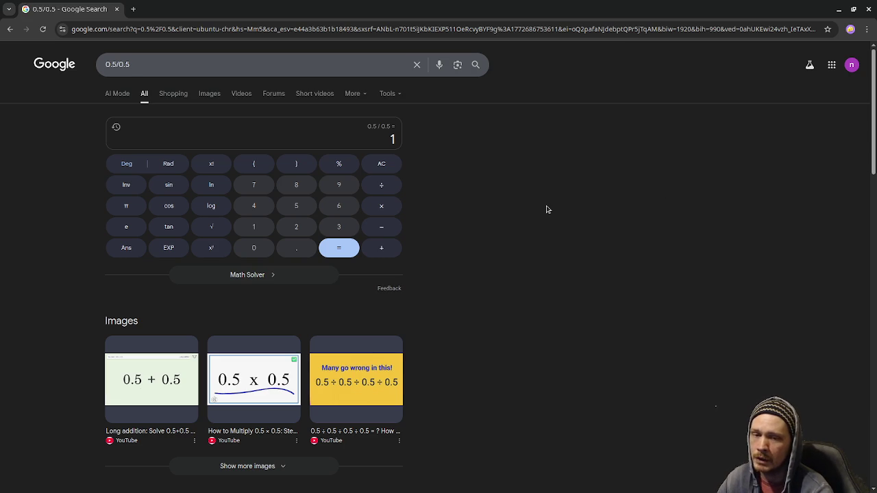
left_click(839, 10)
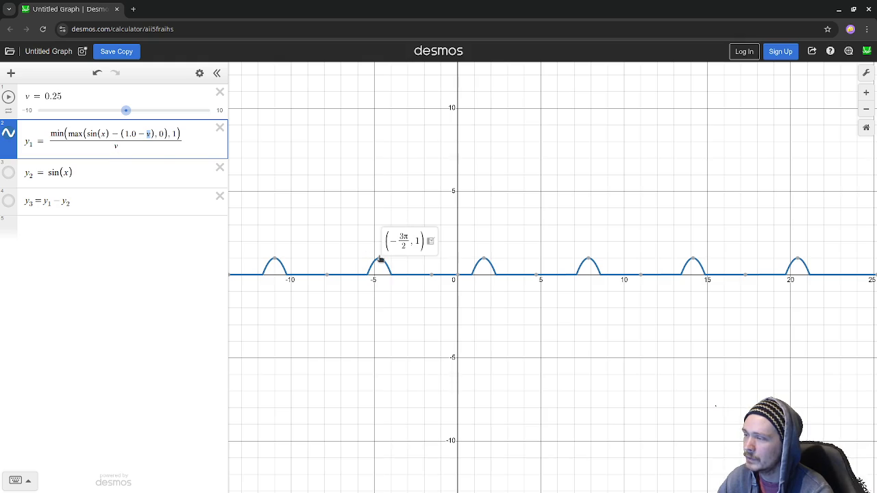
- Zoom the graph and make the y2 = sin(x) curve visible beside the y1 bumps
mouse_move(381, 260)
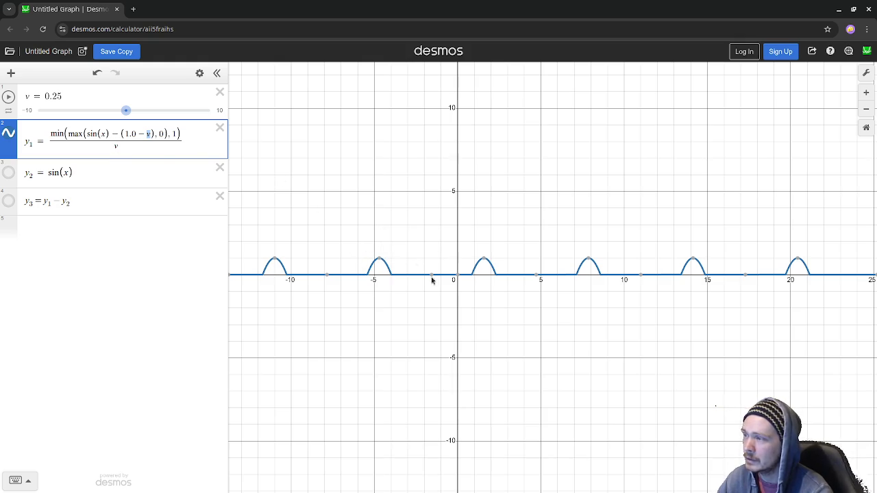
scroll(479, 273, "up", 3)
scroll(472, 270, "up", 5)
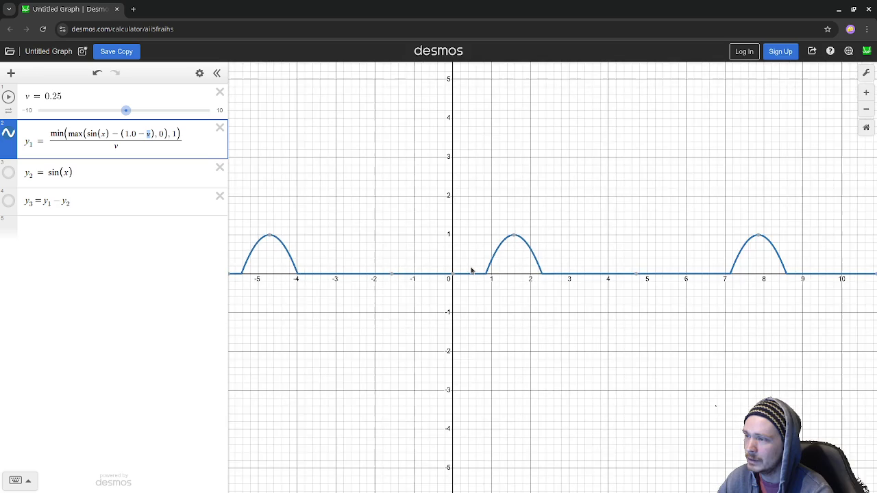
scroll(474, 268, "down", 1)
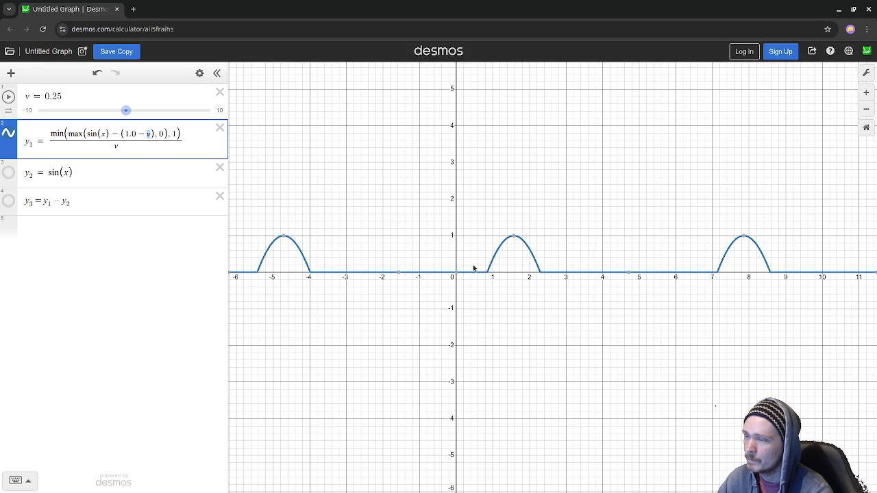
left_click(8, 172)
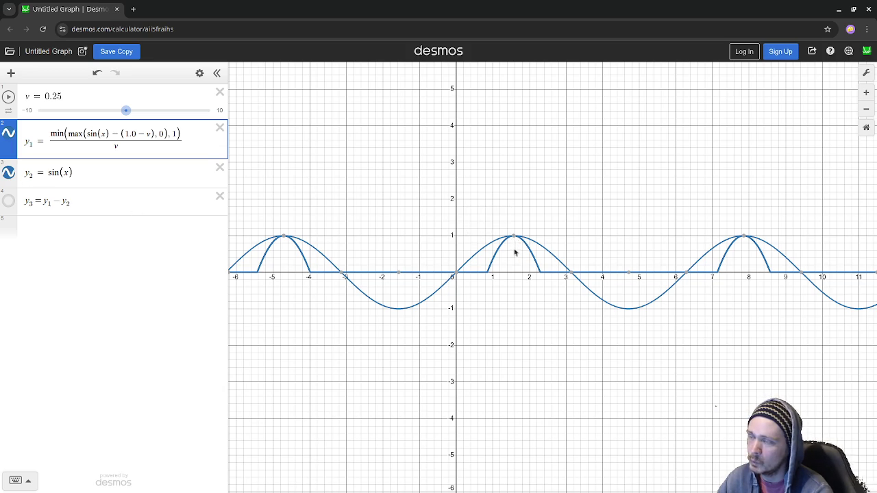
- Zoom in and out to compare the bump peaks with the sine maxima at height 1
scroll(515, 243, "up", 3)
scroll(488, 237, "up", 4)
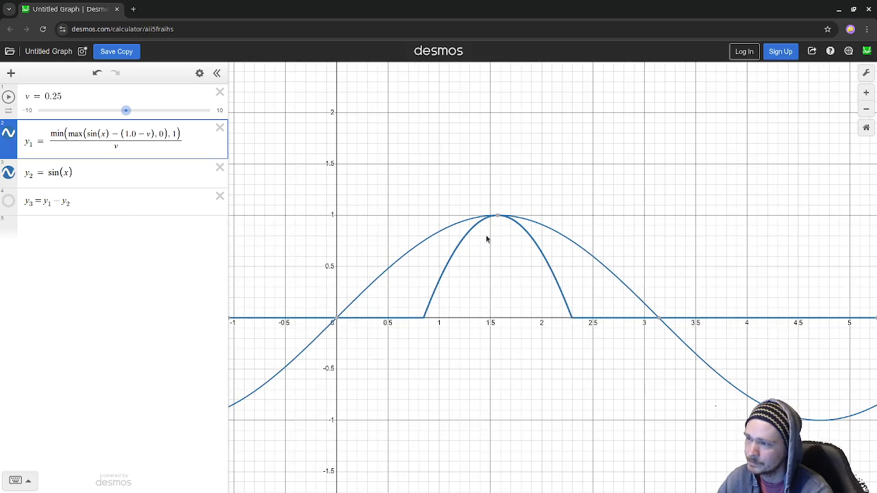
mouse_move(507, 215)
scroll(500, 213, "up", 1)
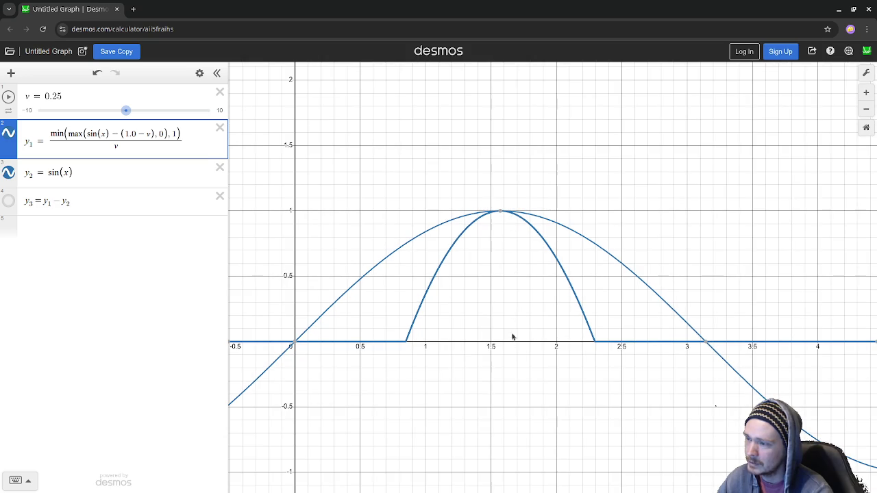
scroll(503, 288, "down", 5)
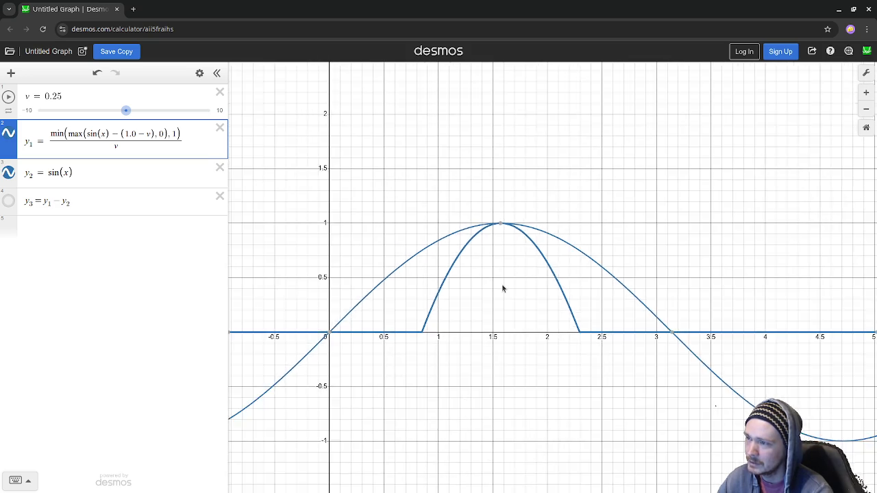
scroll(503, 287, "down", 1)
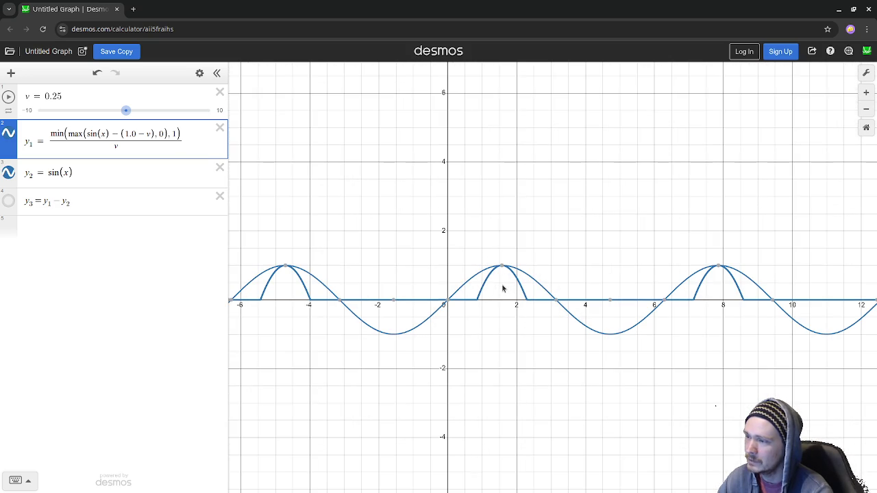
scroll(503, 288, "up", 2)
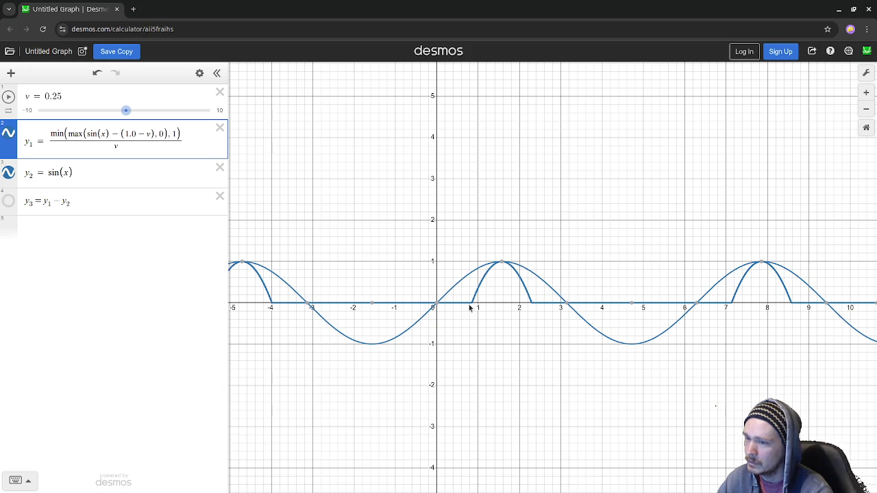
left_click(68, 172)
type("*2")
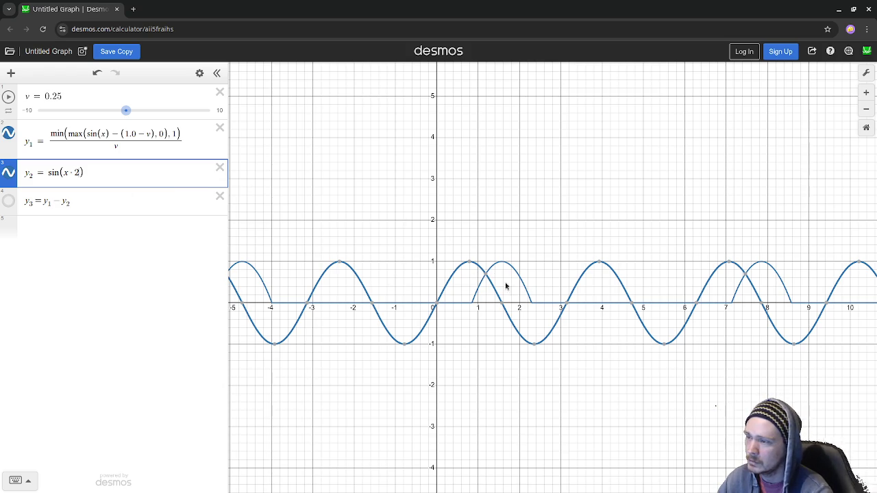
key("BackSpace")
key("BackSpace")
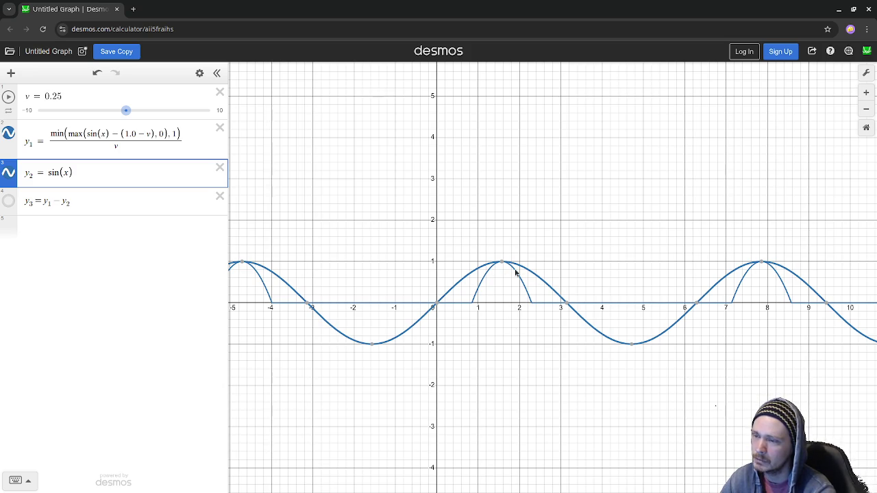
- Read the sine peak's coordinates and look for y2's styling options
left_click(502, 263)
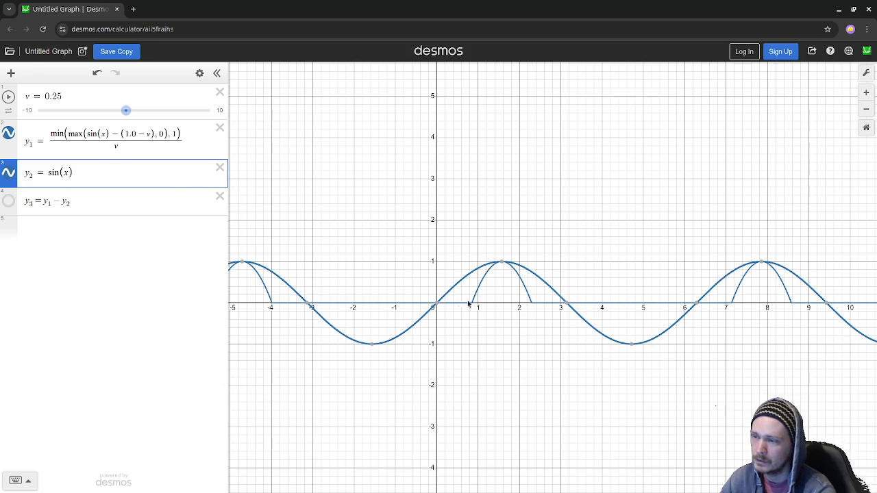
left_click(8, 174)
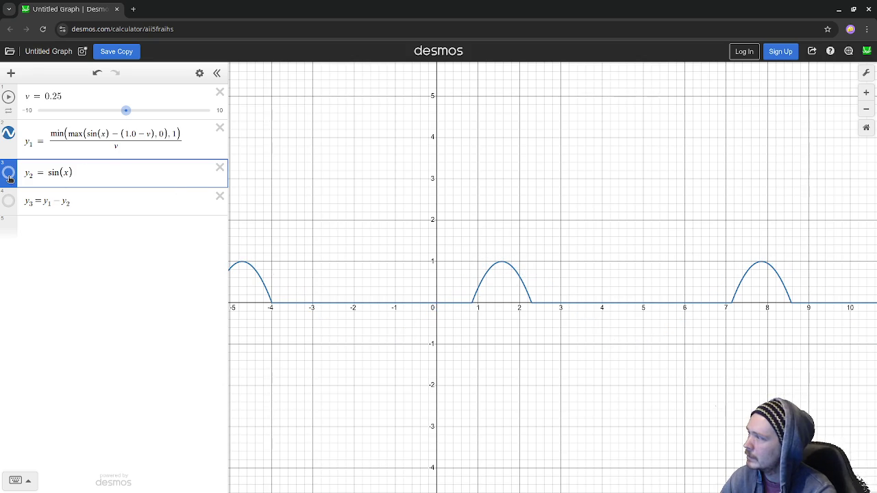
left_click(7, 173)
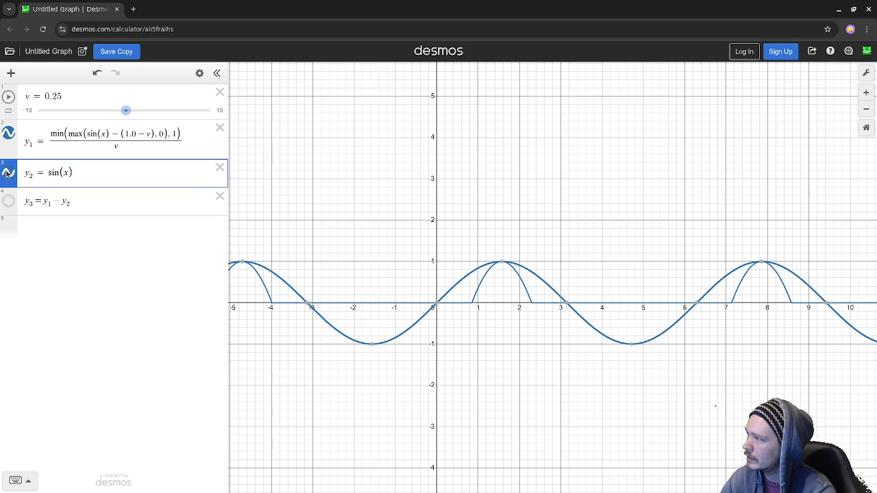
right_click(3, 172)
left_click(220, 276)
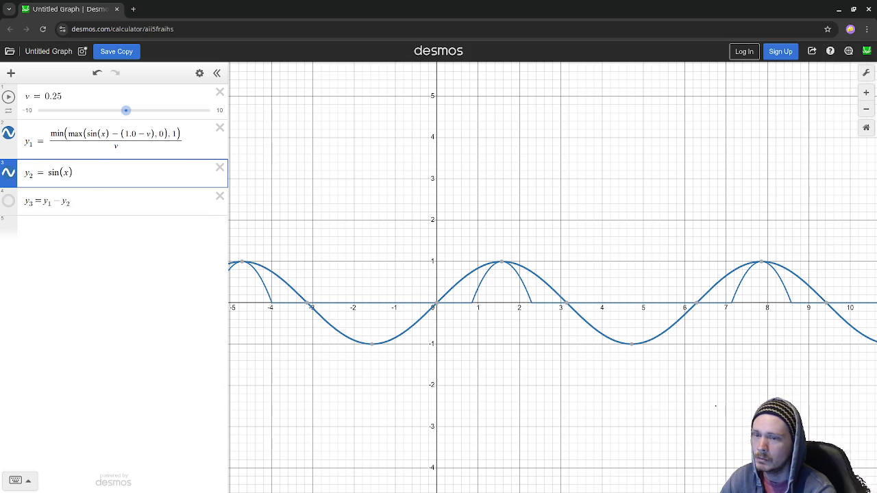
left_click(868, 73)
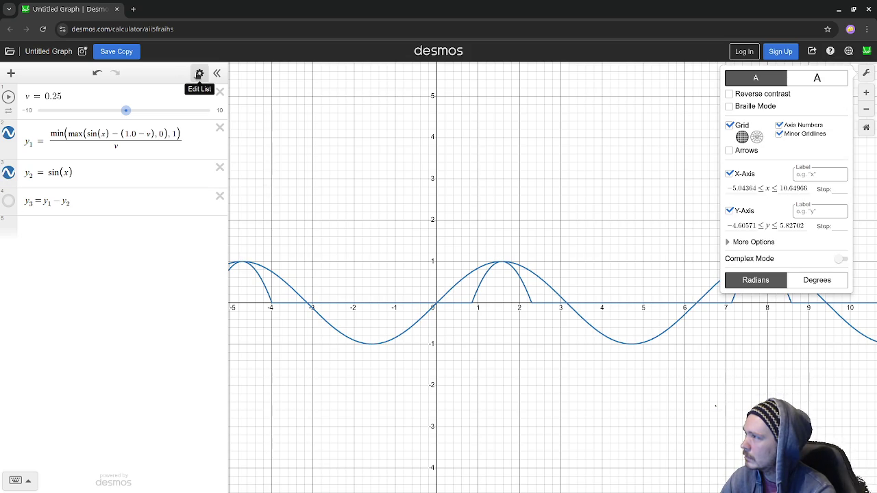
- Colour the y2 sine curve green and inspect points along it
left_click(8, 175)
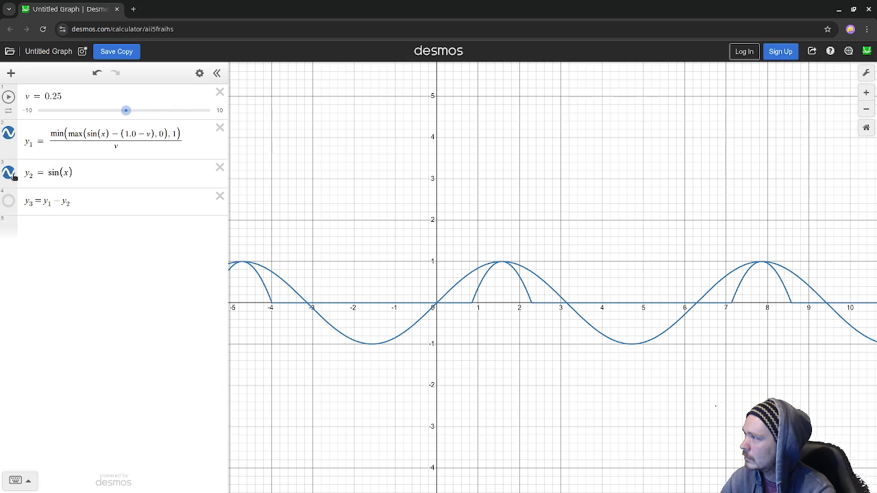
left_click(65, 223)
left_click(152, 301)
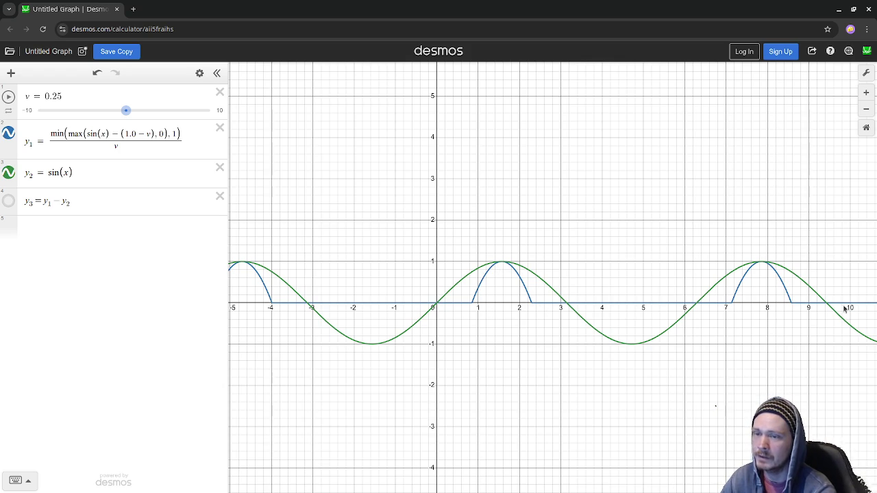
left_click(531, 272)
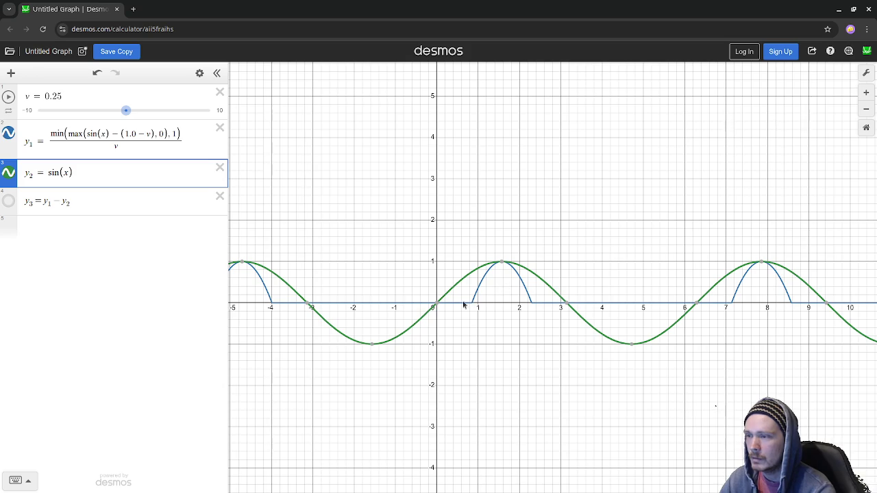
mouse_move(436, 308)
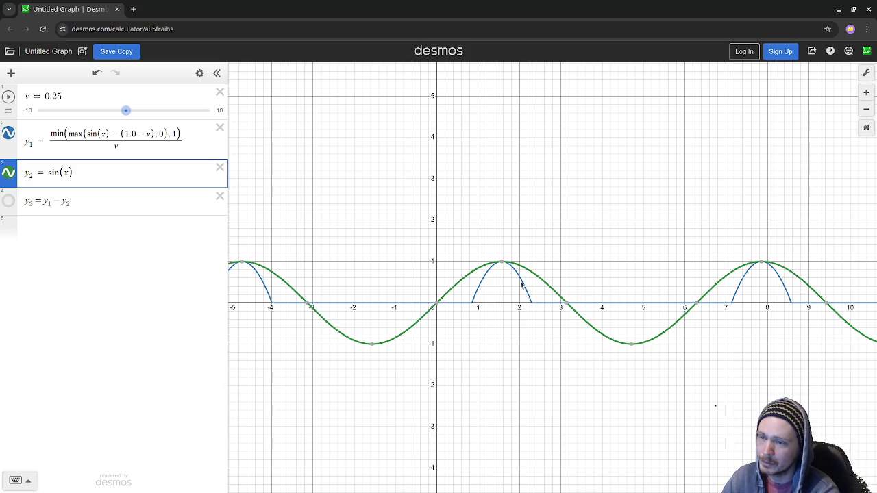
mouse_move(503, 264)
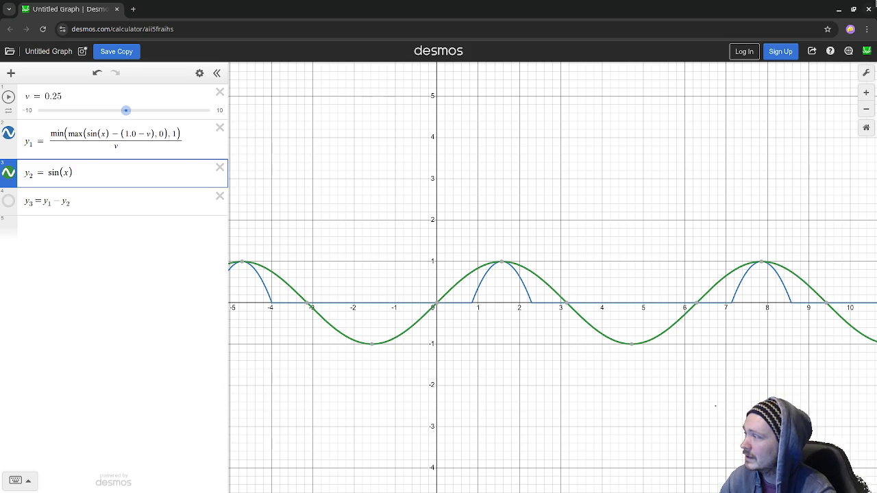
left_click(839, 8)
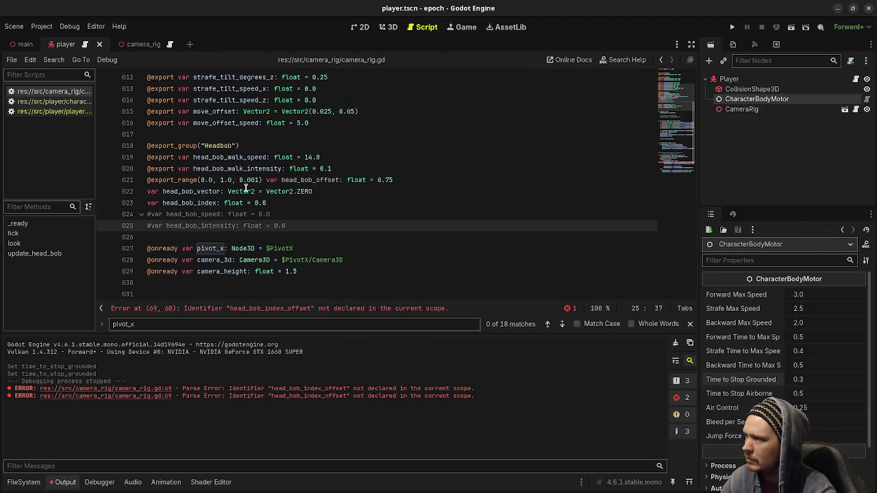
- Undo the last export range step edit and re-enter 01
scroll(258, 207, "down", 12)
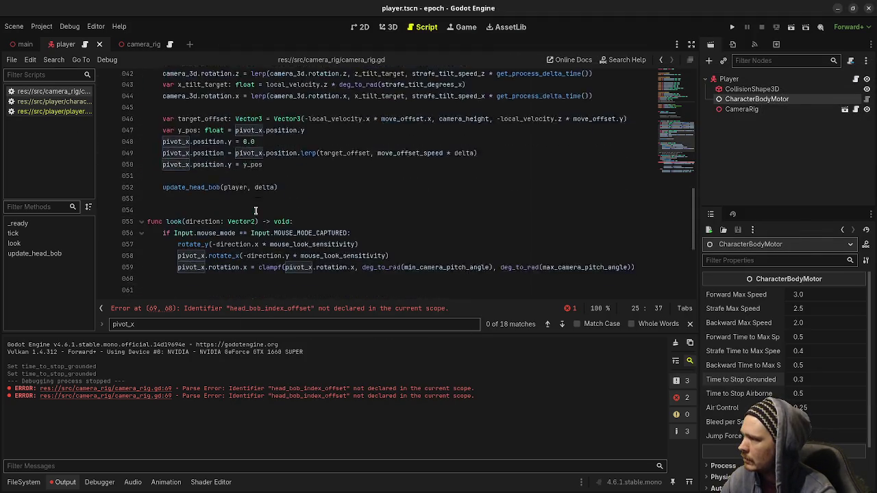
left_click(424, 235)
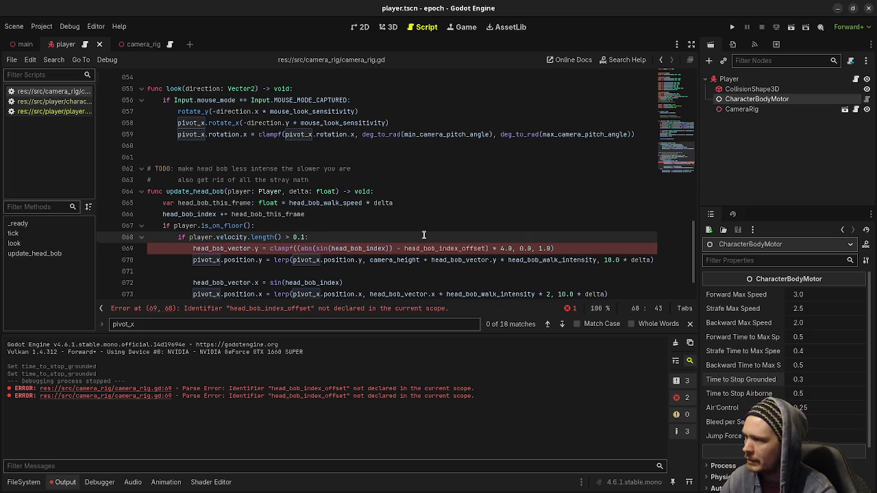
key("ctrl+z")
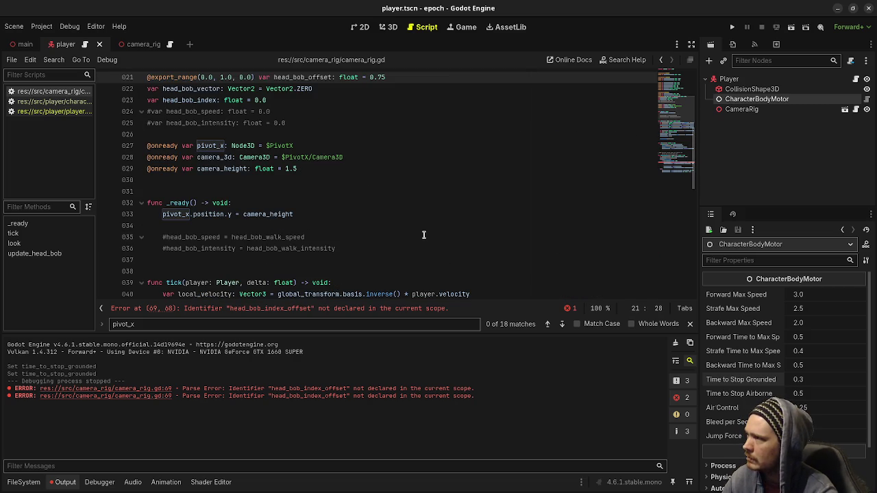
type("01")
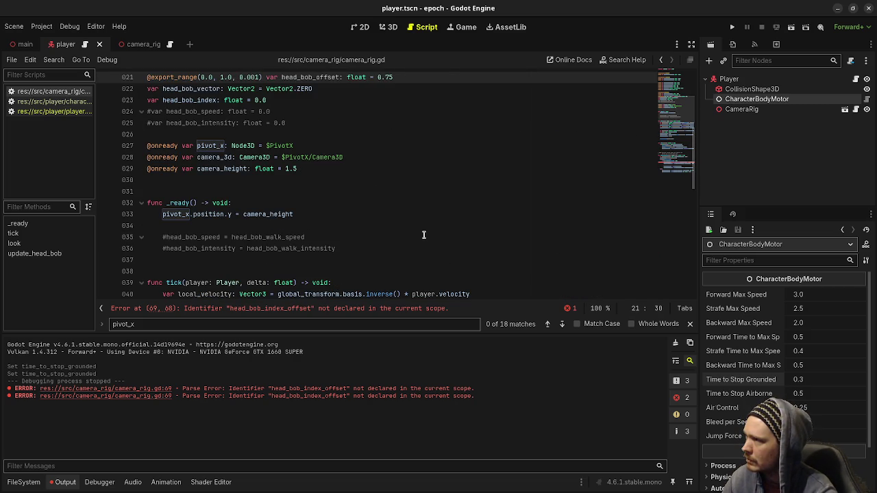
- Delete 'index_' on line 69 so it reads head_bob_offset
scroll(411, 233, "up", 2)
scroll(380, 240, "down", 6)
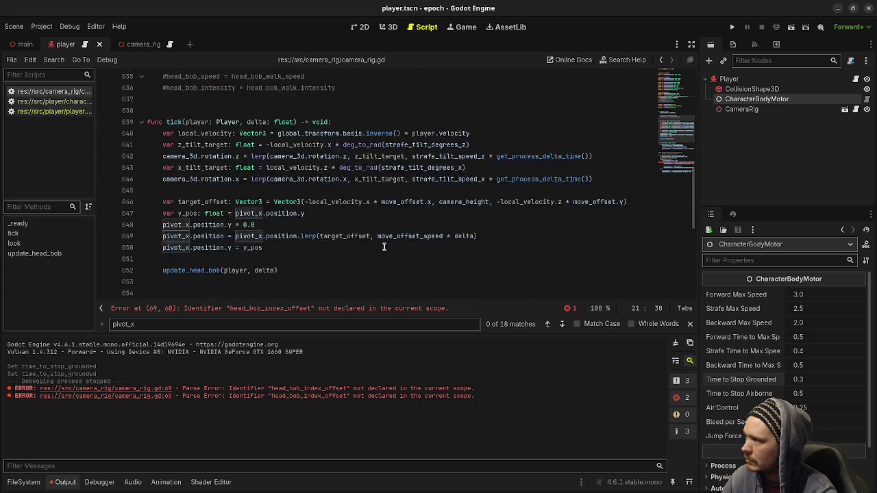
scroll(384, 247, "down", 7)
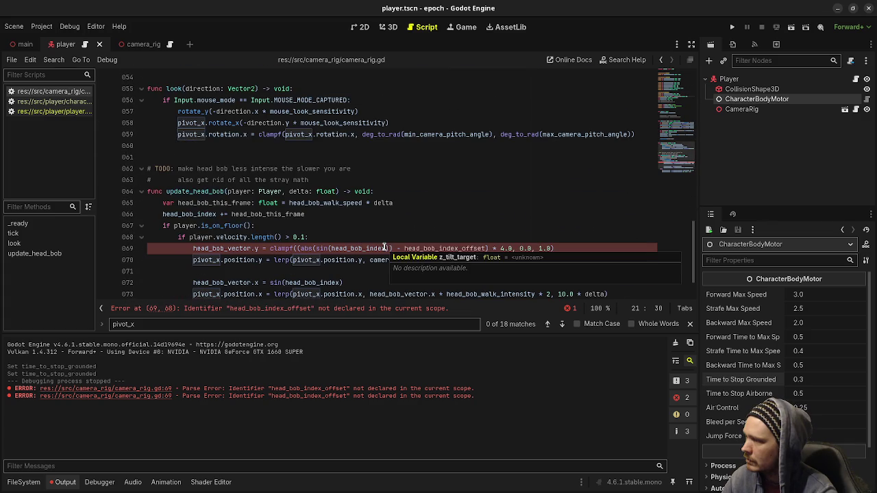
left_click(441, 248)
left_click_drag(442, 249, 458, 249)
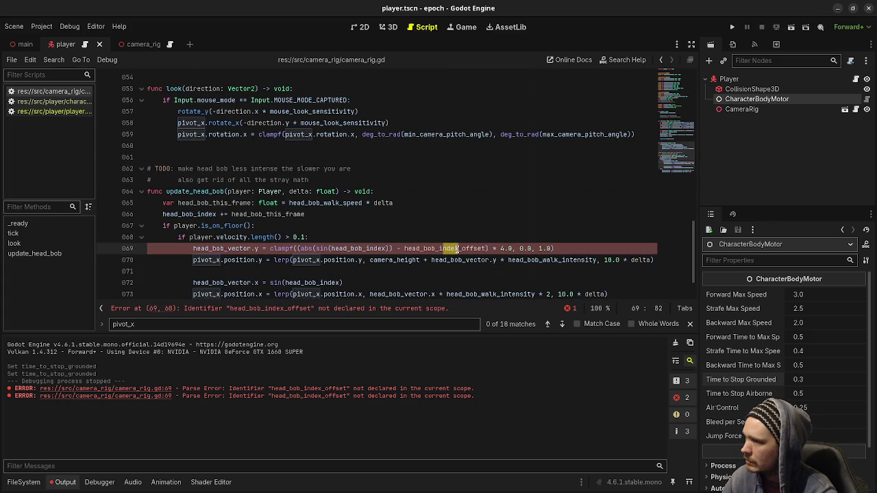
key("BackSpace")
key("Delete")
key("Delete")
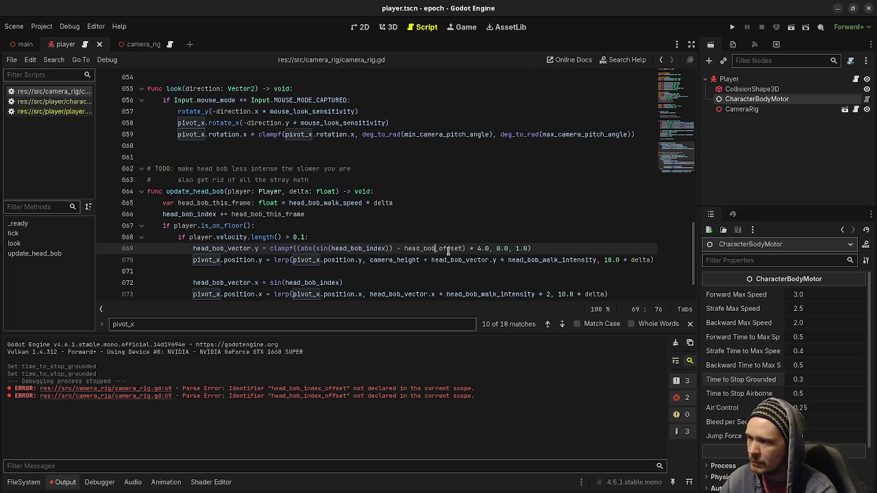
- Check the head_bob_index usages on lines 72 and 69
scroll(448, 251, "up", 13)
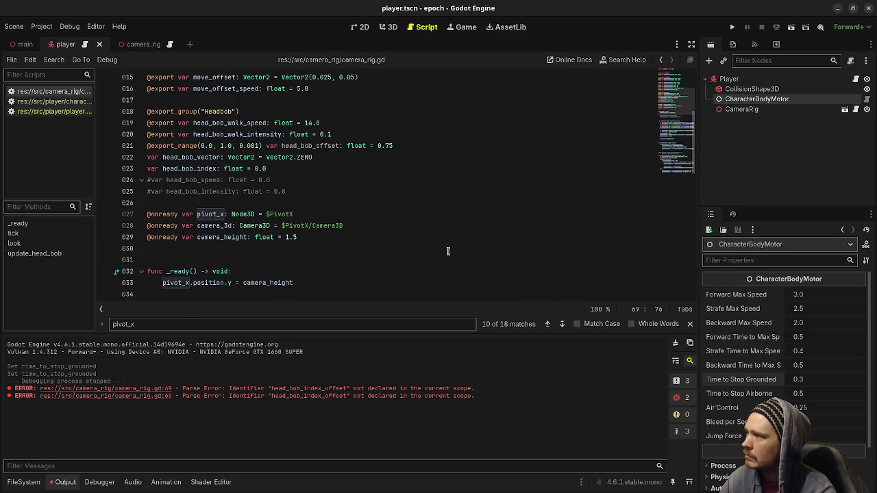
scroll(448, 252, "down", 12)
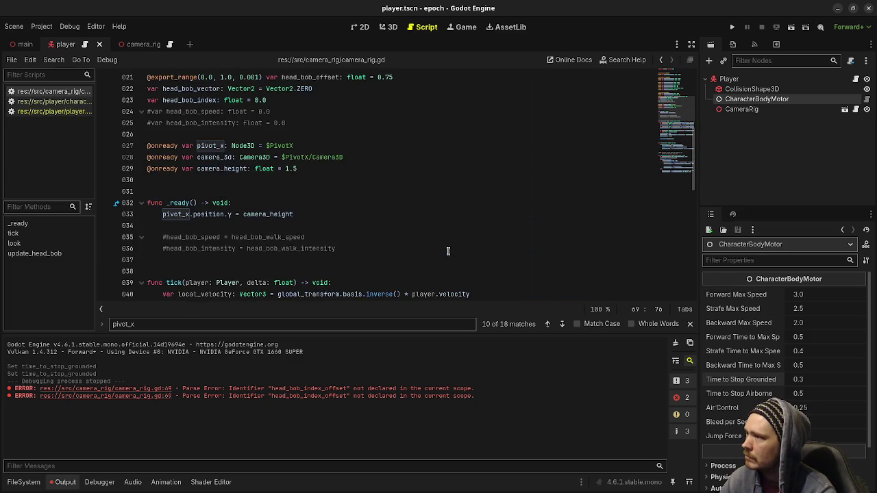
scroll(448, 252, "down", 2)
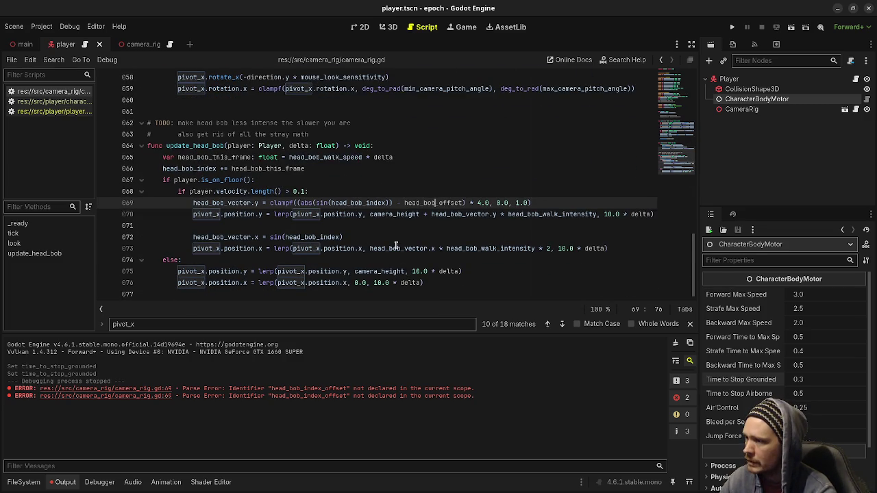
left_click(320, 237)
double_click(321, 237)
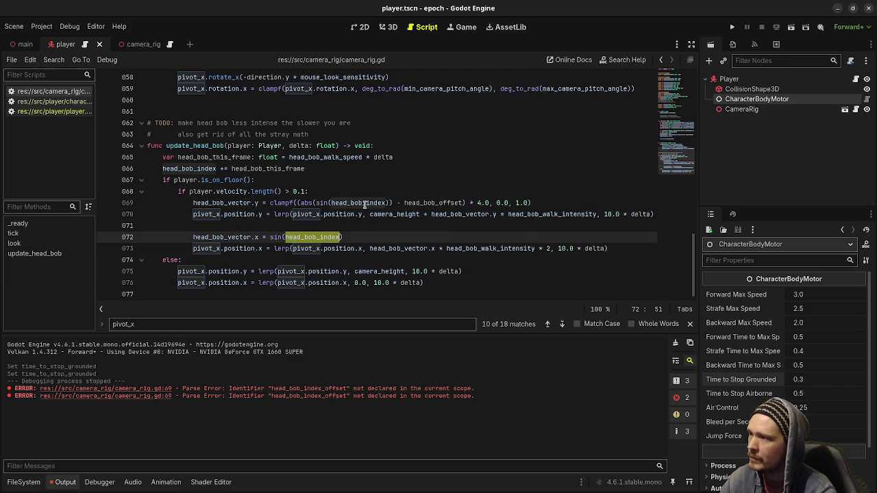
double_click(353, 204)
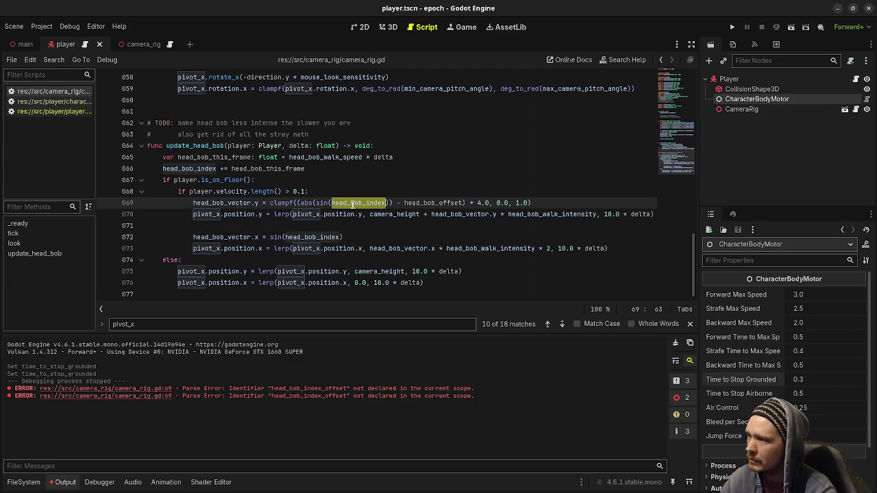
left_click_drag(637, 12, 571, 94)
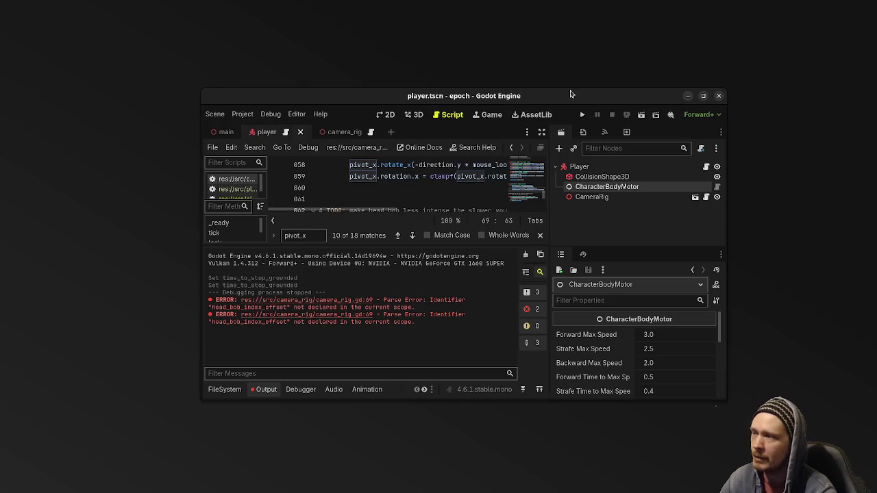
- Glance at the Desmos graph and nudge the floating Godot window lower
key("alt+Tab")
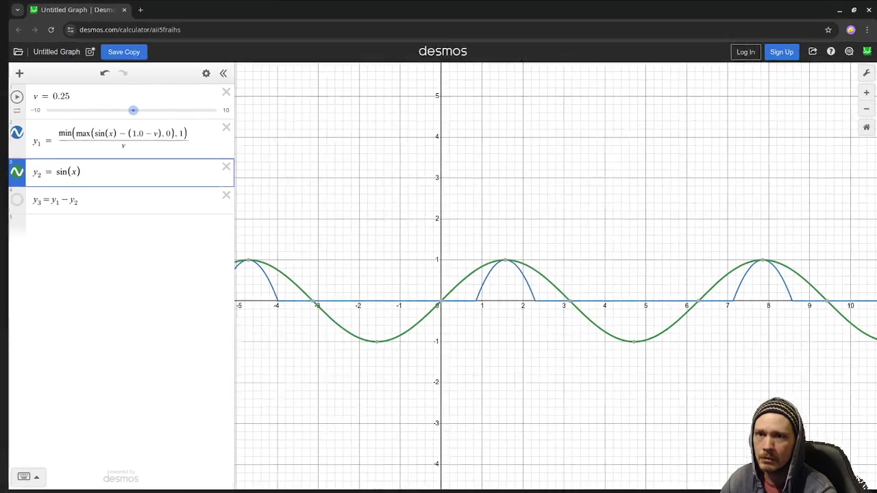
key("alt+Tab")
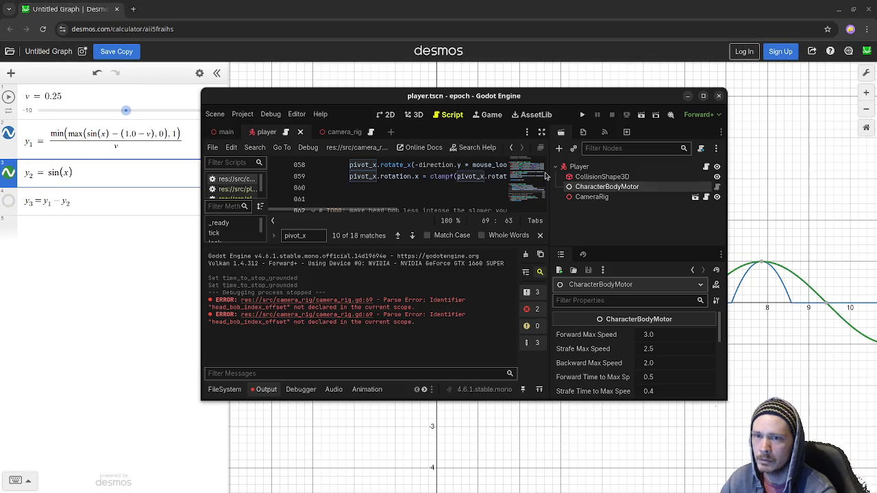
mouse_move(492, 101)
left_mouse_down()
mouse_move(512, 127)
mouse_move(490, 109)
mouse_move(518, 106)
left_mouse_up()
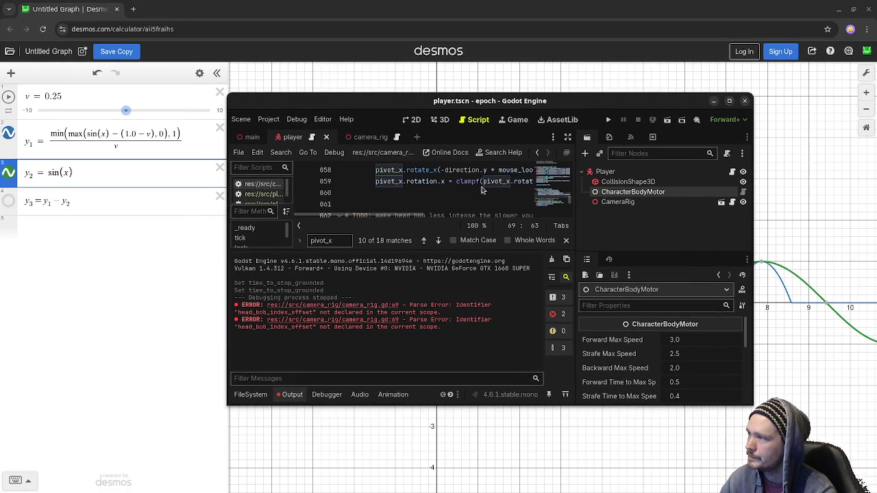
- Widen the script editor to full width, collapse Output, and drag the window below the graph
left_click(567, 137)
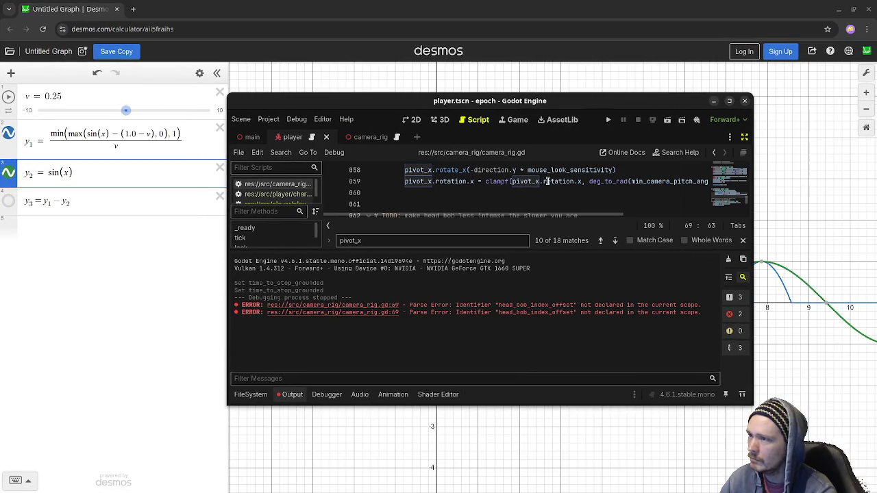
left_click(293, 396)
scroll(569, 278, "down", 2)
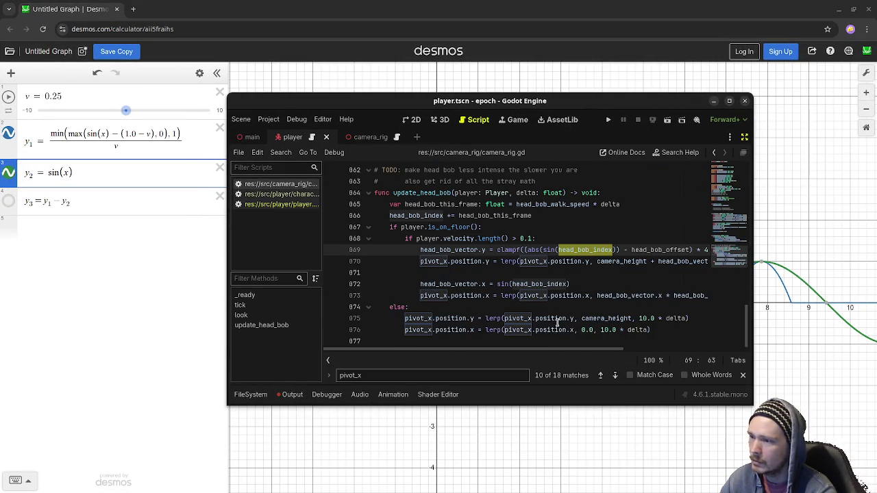
left_click_drag(537, 351, 567, 352)
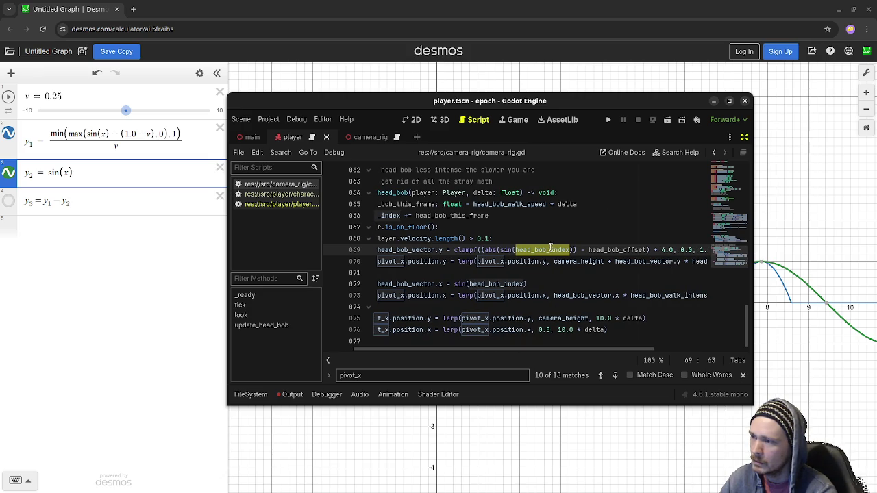
mouse_move(560, 249)
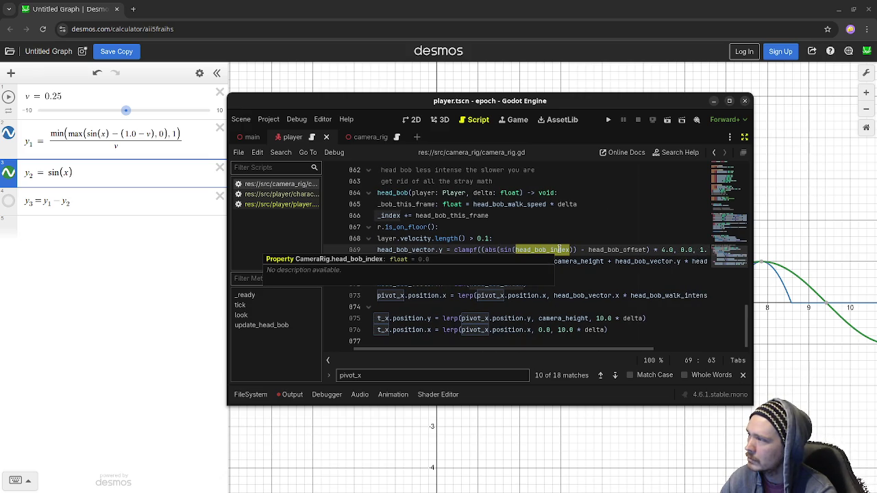
mouse_move(519, 103)
left_mouse_down()
mouse_move(488, 336)
mouse_move(489, 390)
mouse_move(505, 384)
left_mouse_up()
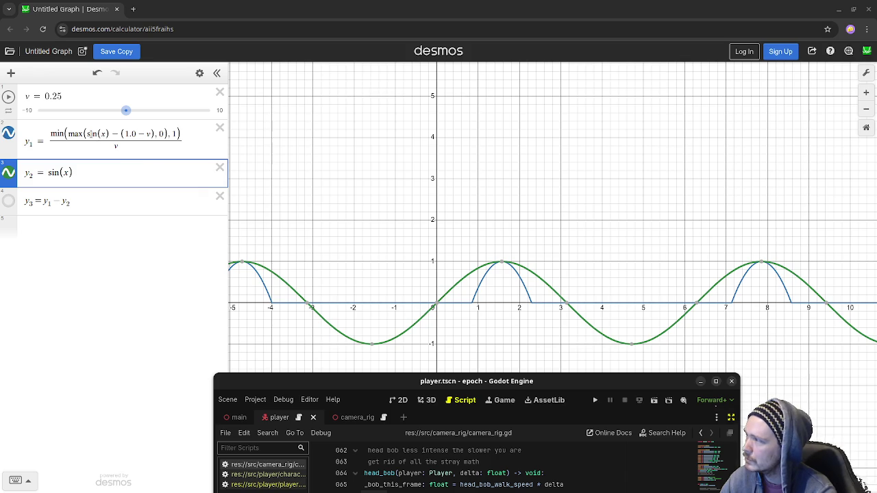
- Wrap sin(x) in abs() inside the y1 clamp expression
left_click(160, 163)
left_click(82, 129)
type("abs(sin(x")
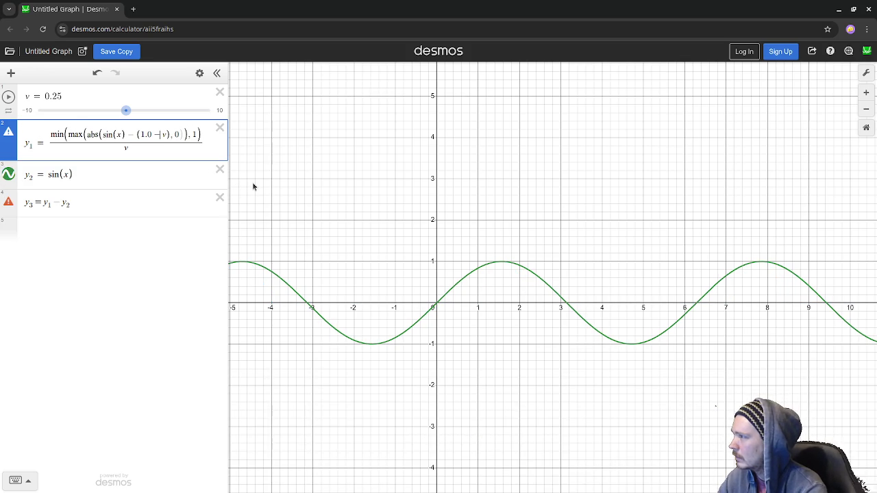
type(")")
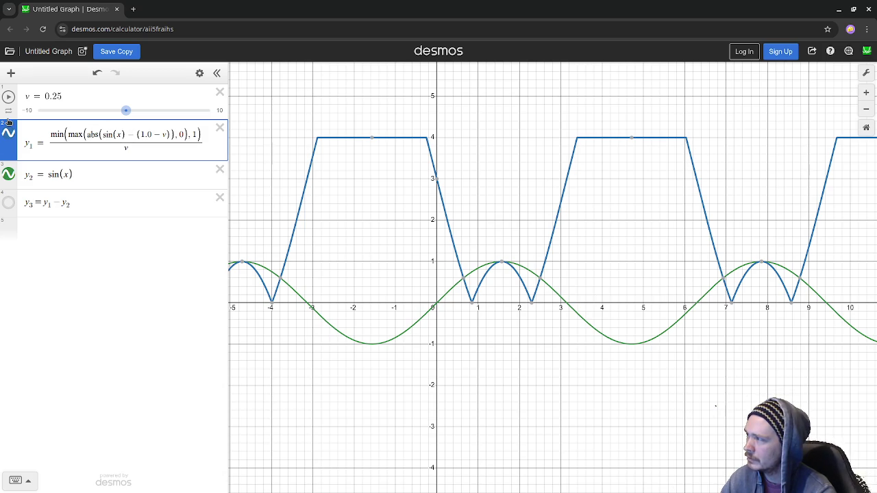
left_click(11, 73)
- Add a new expression m = min(max(abs(sin(x)) − (1.0 − v), 0), 1)
left_click(39, 99)
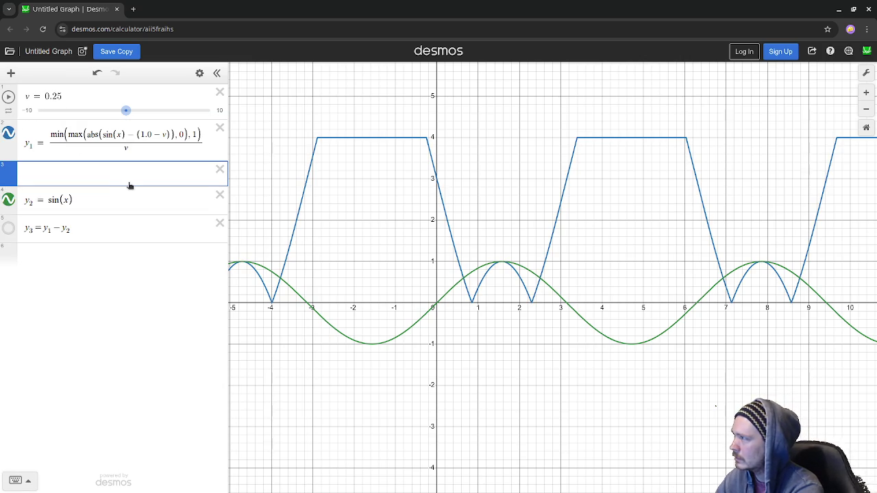
type("m = ")
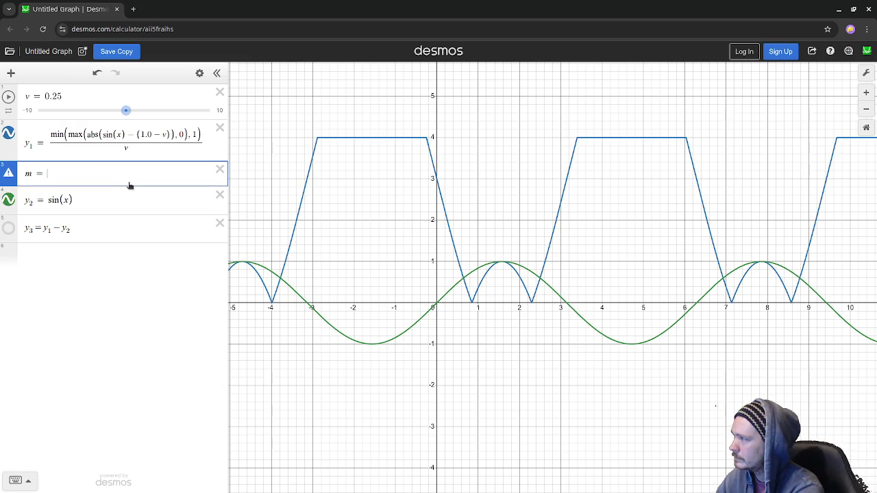
type("min")
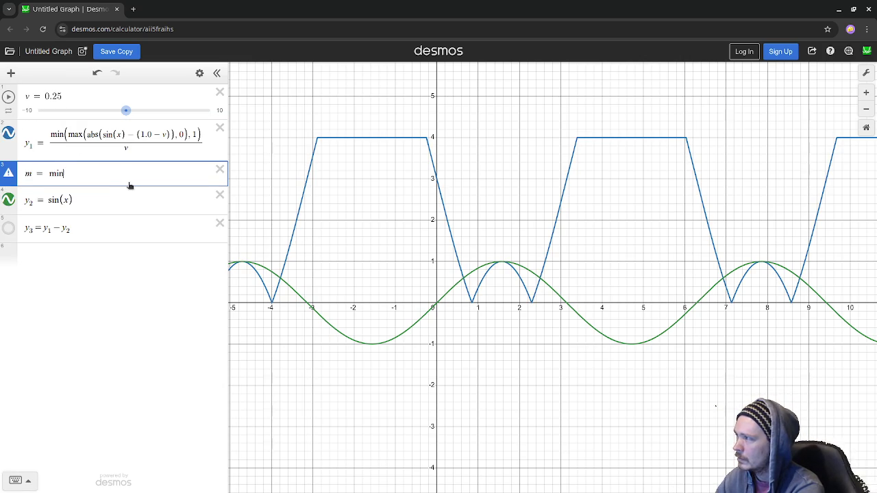
type("(max(ab")
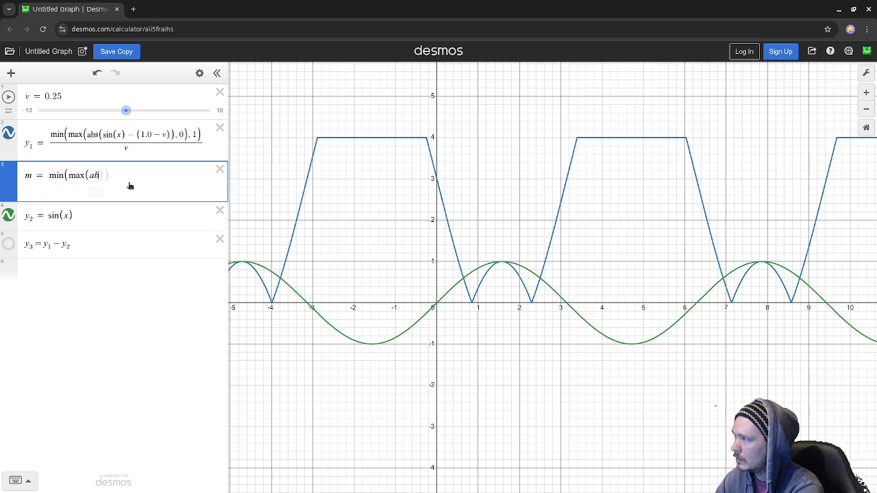
type("s(sin(x")
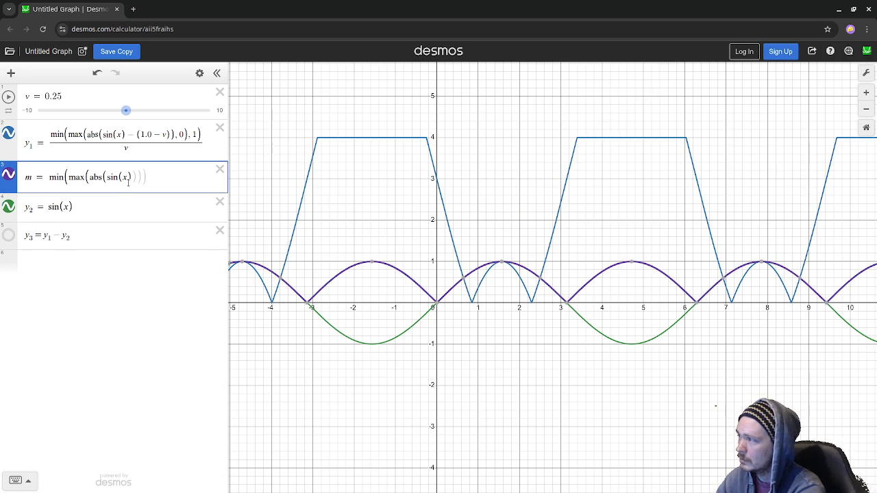
type("- (1.0 - ")
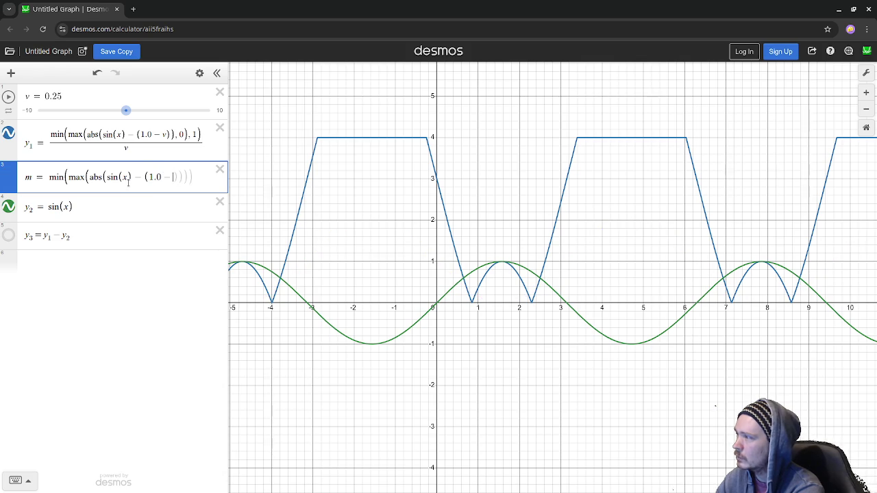
type("v), 0)")
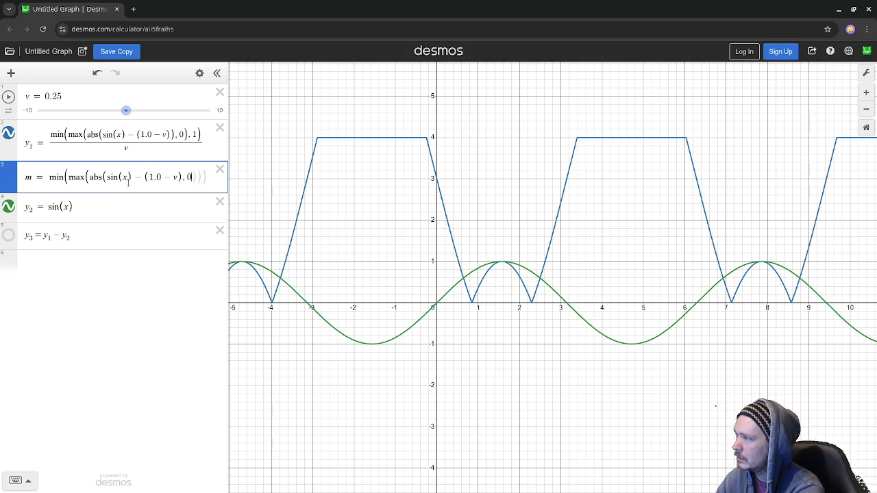
type(", 1)")
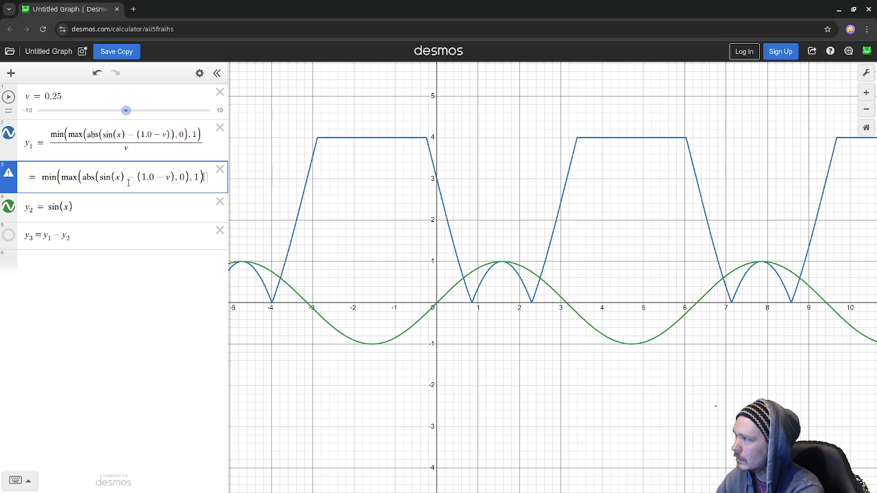
type(")")
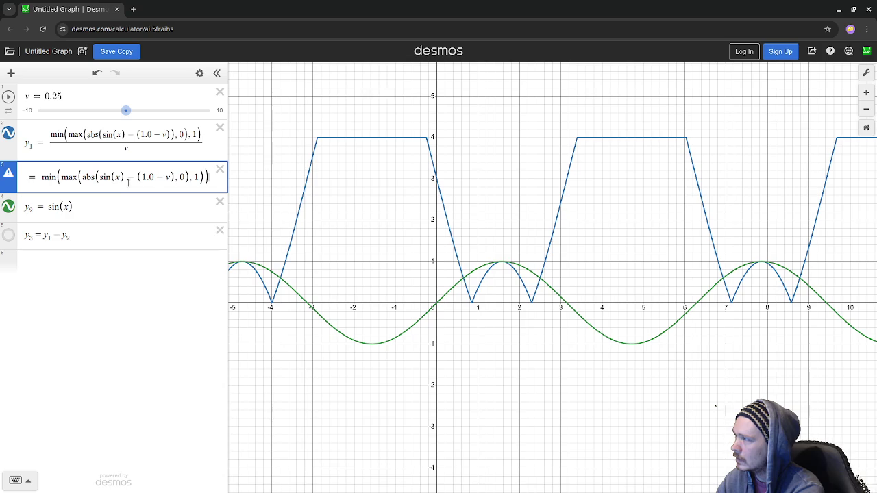
key("ctrl+z")
key("ctrl+z")
key("ctrl+z")
key("ctrl+z")
key("ctrl+z")
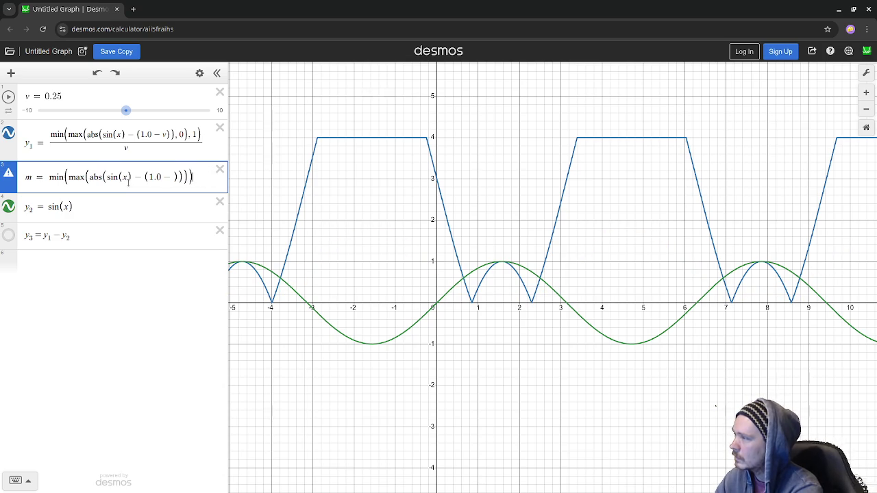
key("Left")
key("Left")
key("Left")
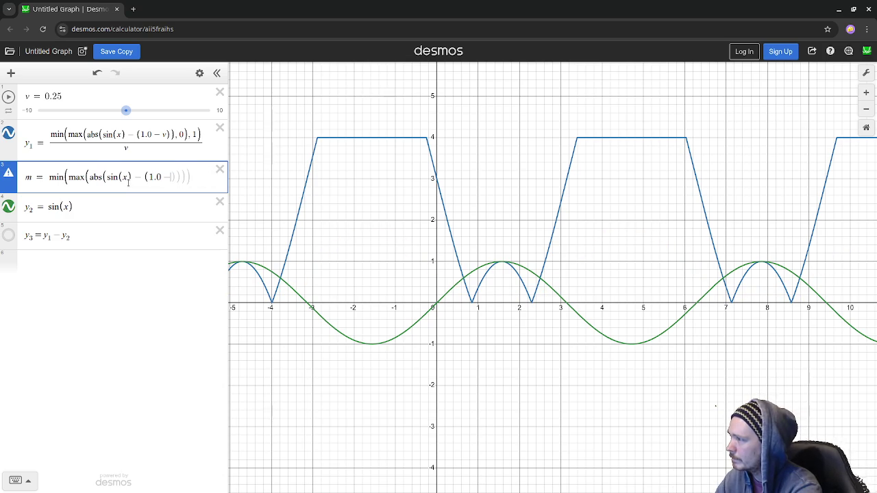
type("v))")
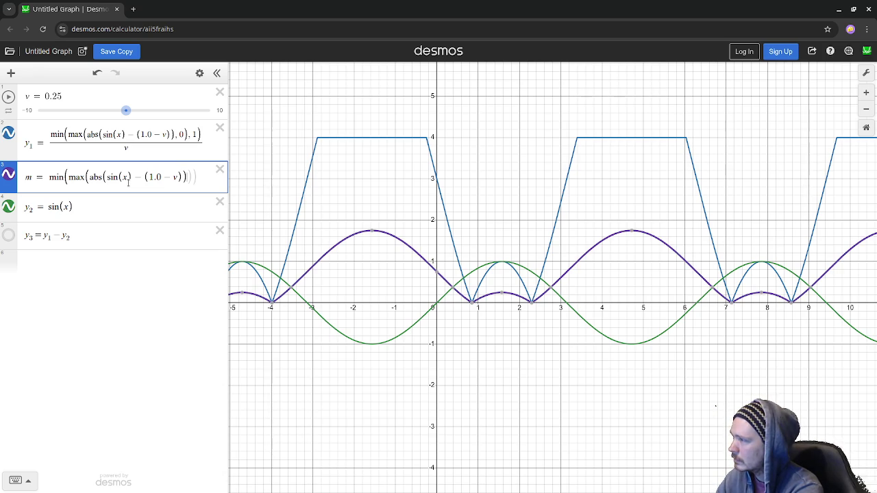
type(",")
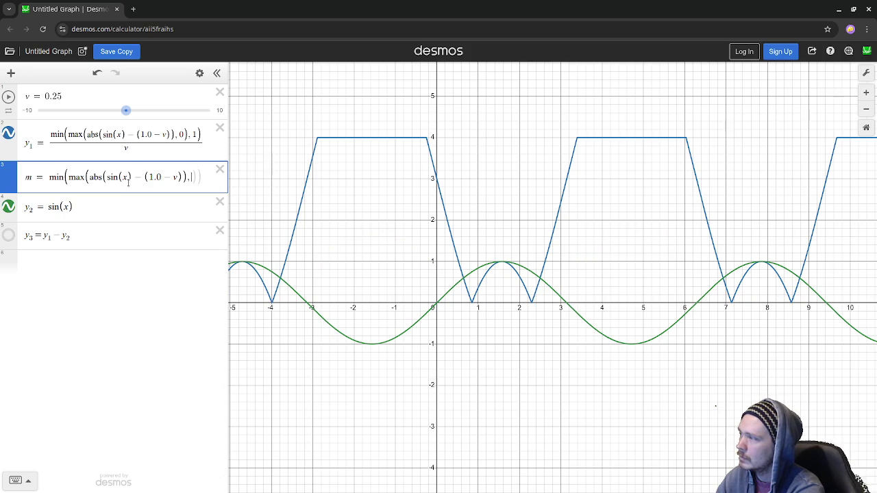
type(" 0), 1)")
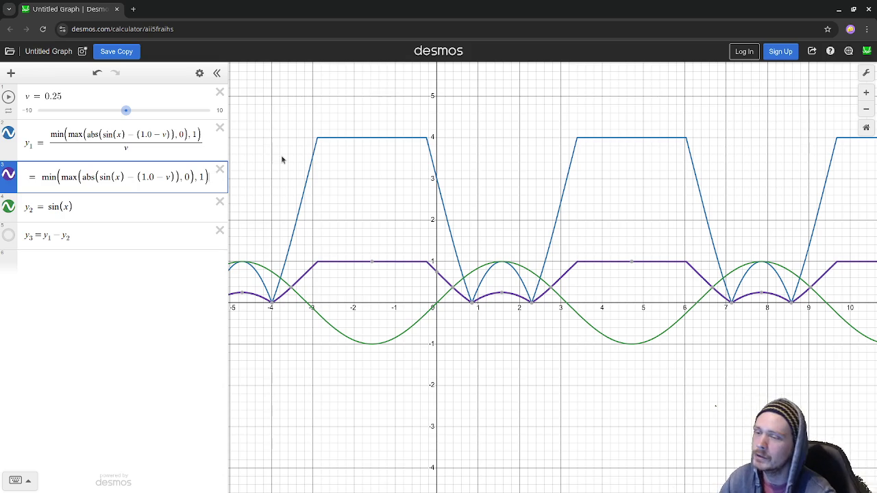
- Name the new expression m and strip the absolute value from the old y1 formula
type("m")
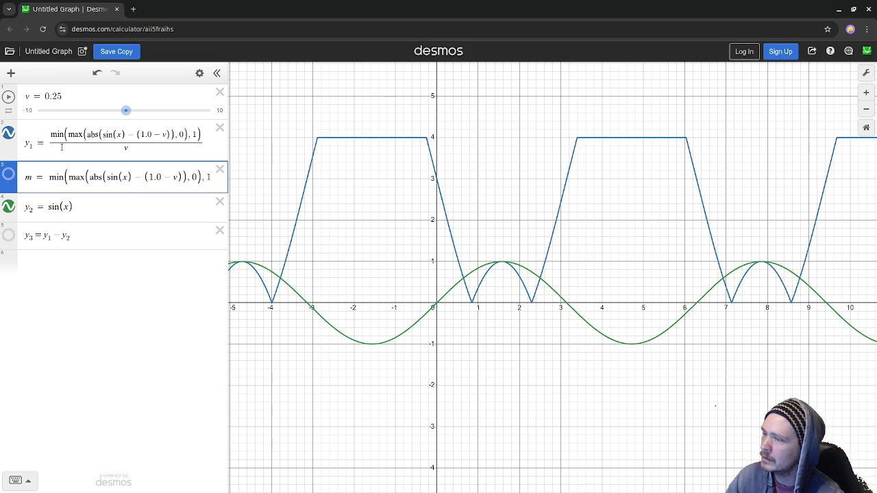
left_click(101, 137)
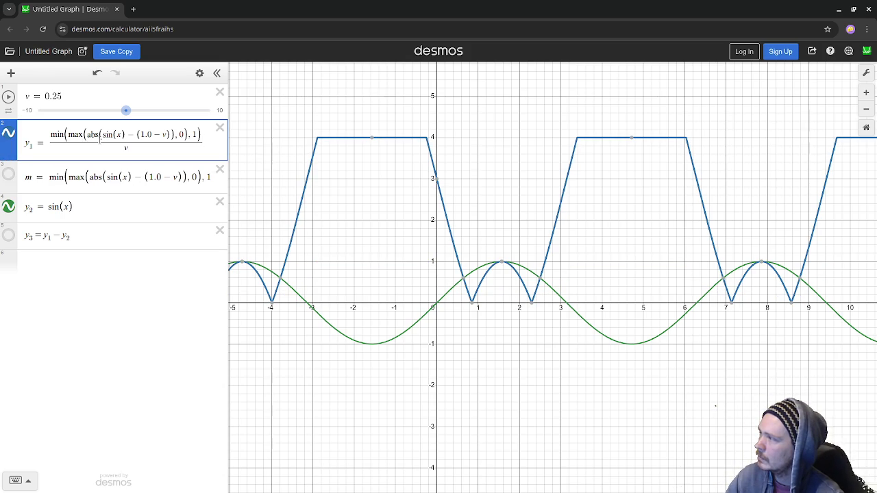
key("ctrl+z")
key("ctrl+y")
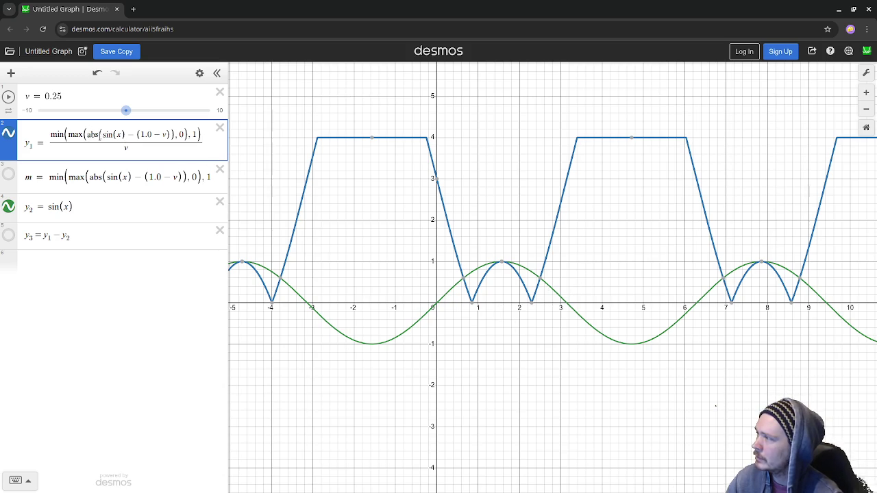
key("BackSpace")
key("BackSpace")
key("BackSpace")
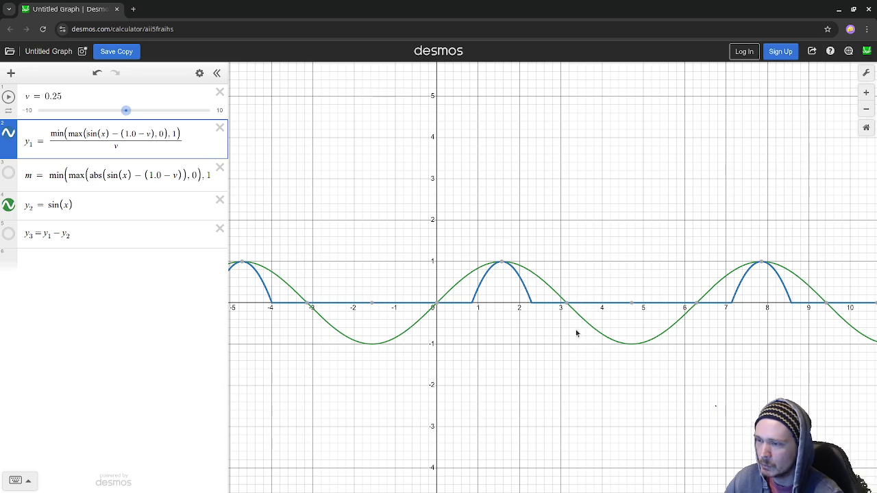
- Show m and move the −(1.0−v) term outside abs(sin(x))
left_click(8, 175)
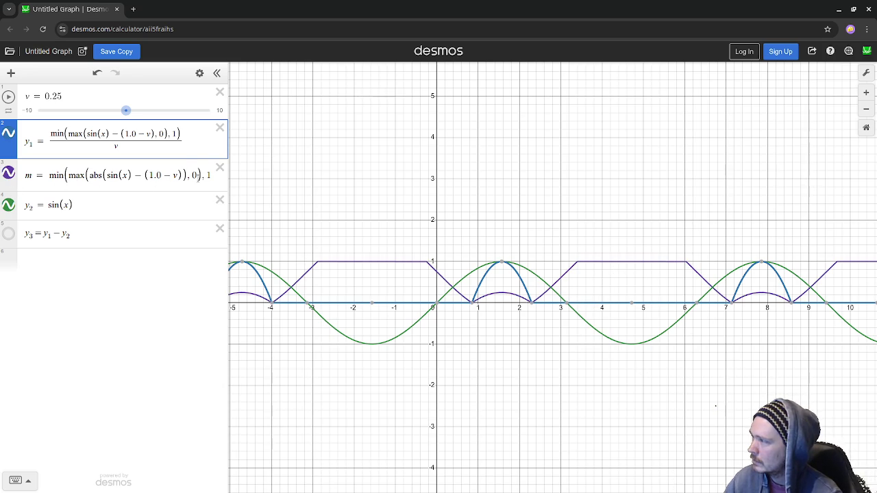
left_click_drag(179, 174, 139, 176)
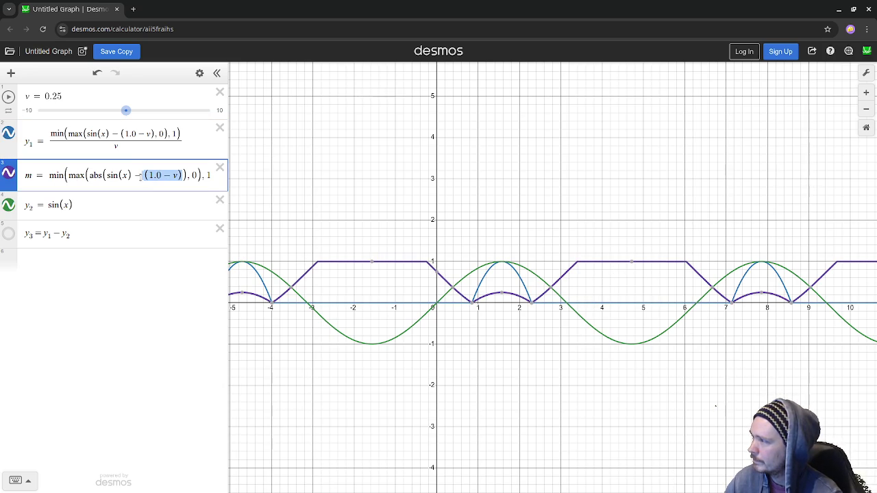
key("BackSpace")
key("Right")
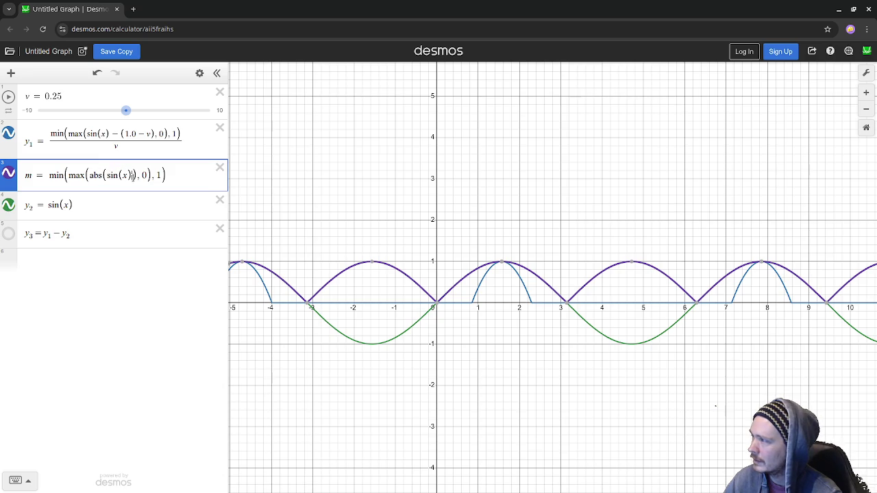
type("-(1")
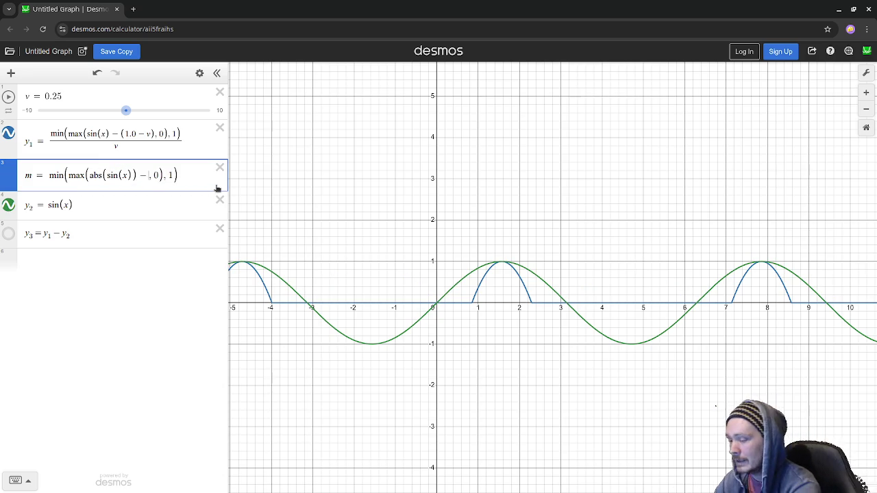
type(".0")
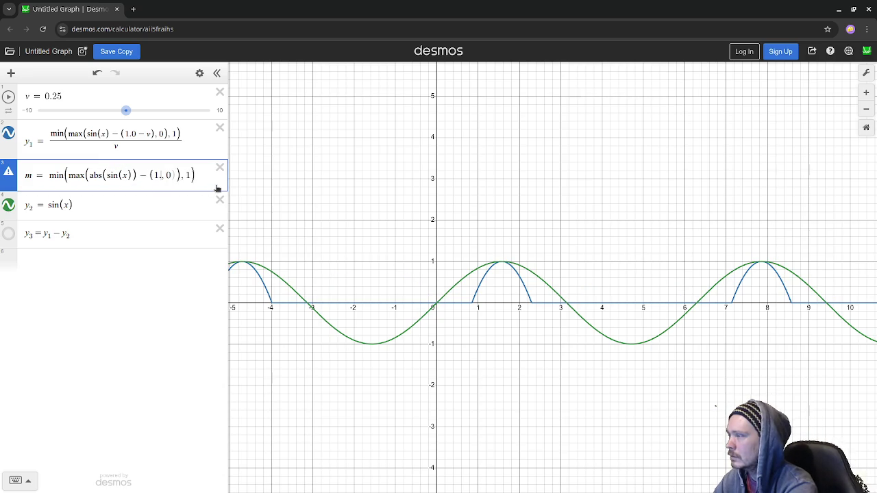
type("-v)")
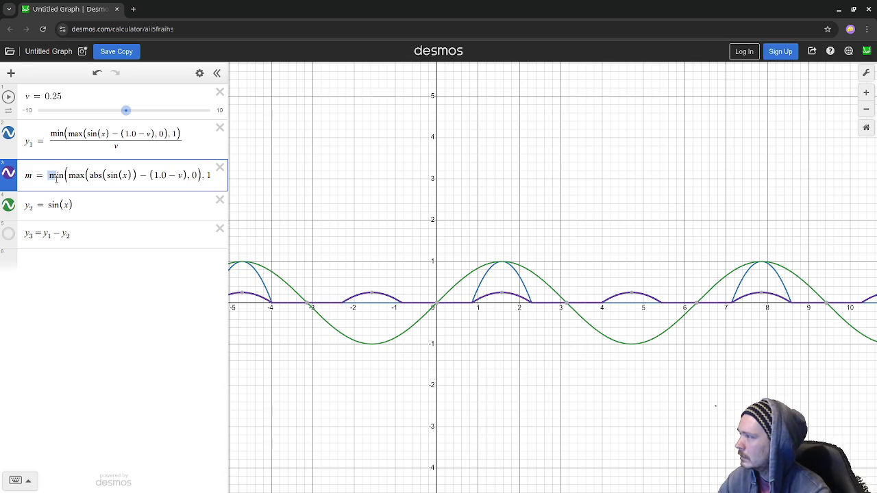
- Divide the whole m formula by v, delete the old y1, and rename m to y1
mouse_move(48, 176)
left_mouse_down()
mouse_move(187, 189)
mouse_move(264, 185)
left_mouse_up()
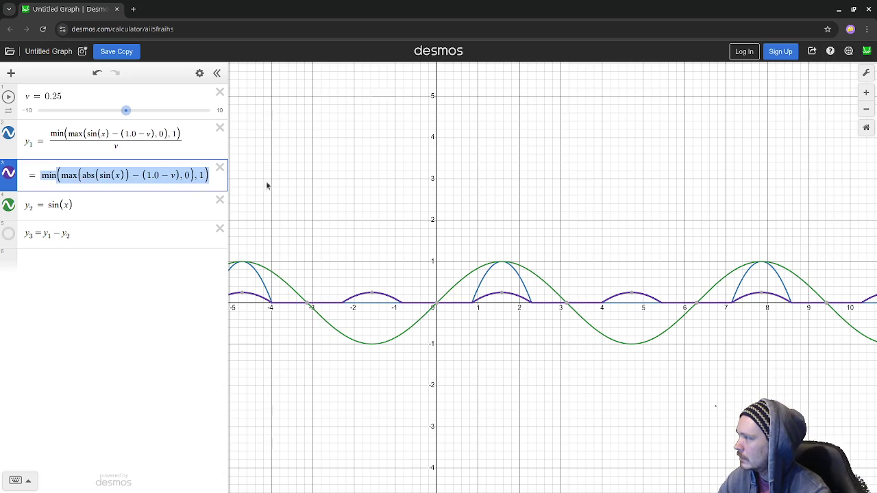
type("/v")
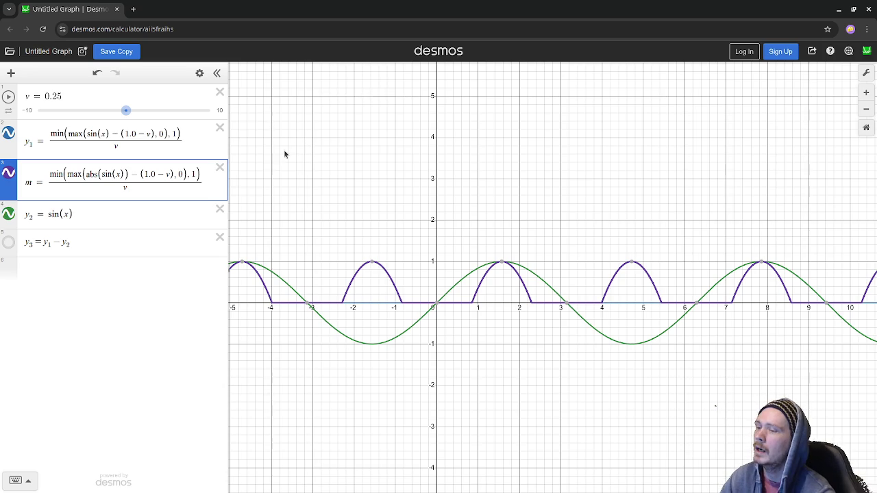
left_click(219, 127)
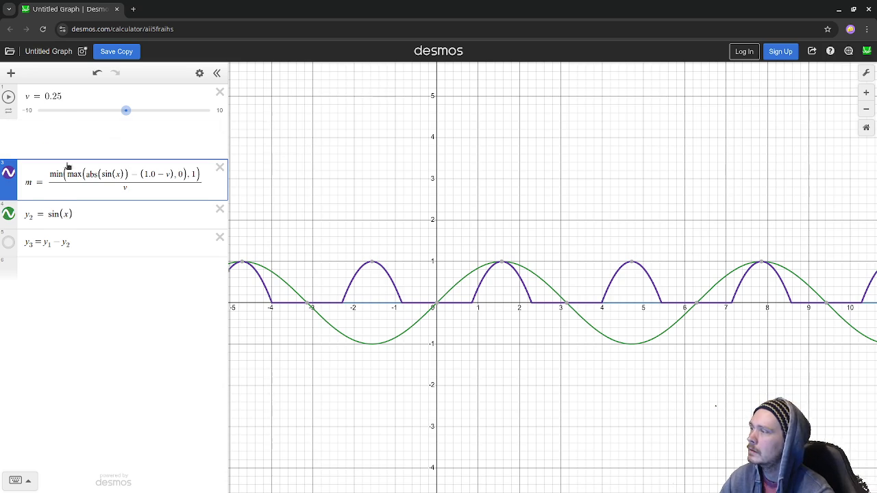
key("BackSpace")
type("y")
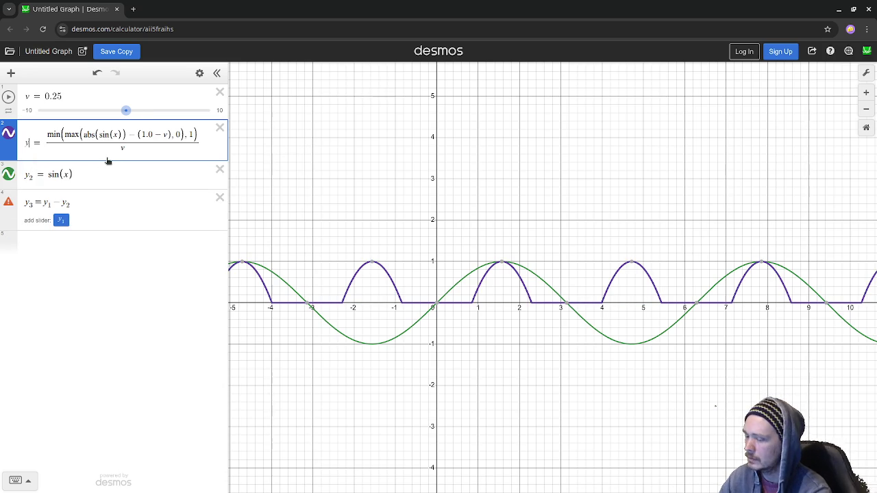
type("1")
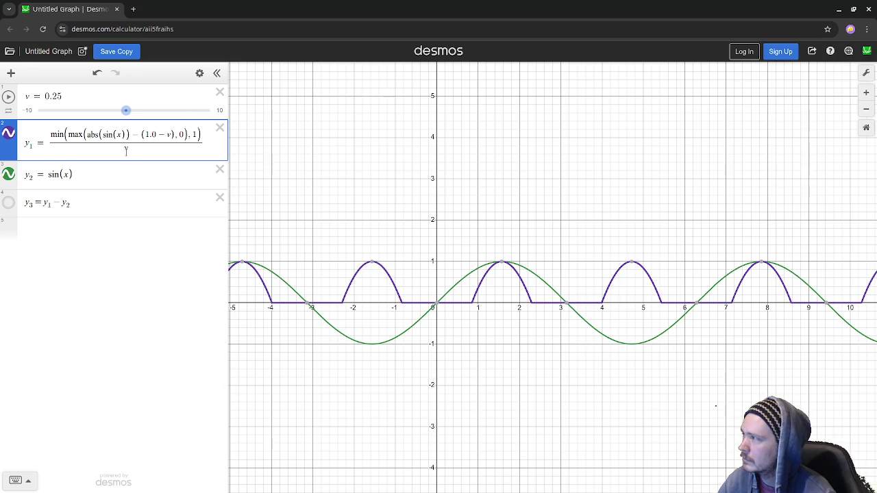
- Insert a blank expression row beneath y1
left_click(11, 72)
left_click(39, 99)
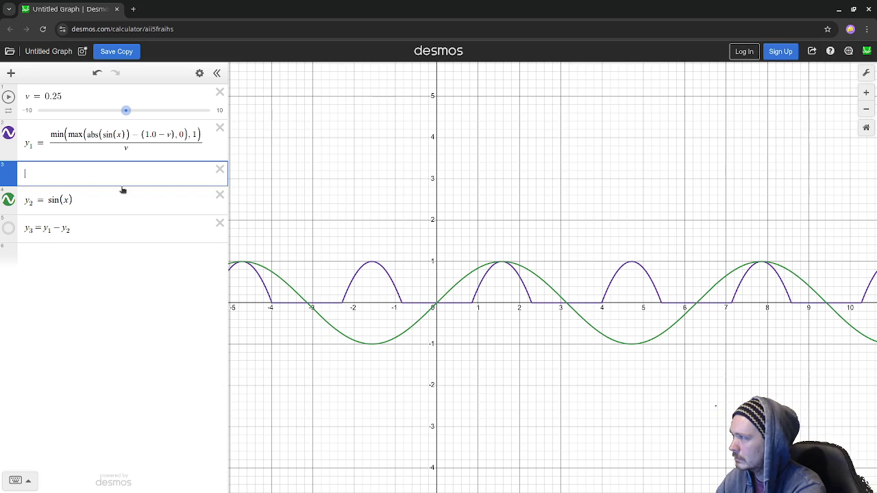
- Add y_0 = sin(x) and move it above y1
type("y_0 =")
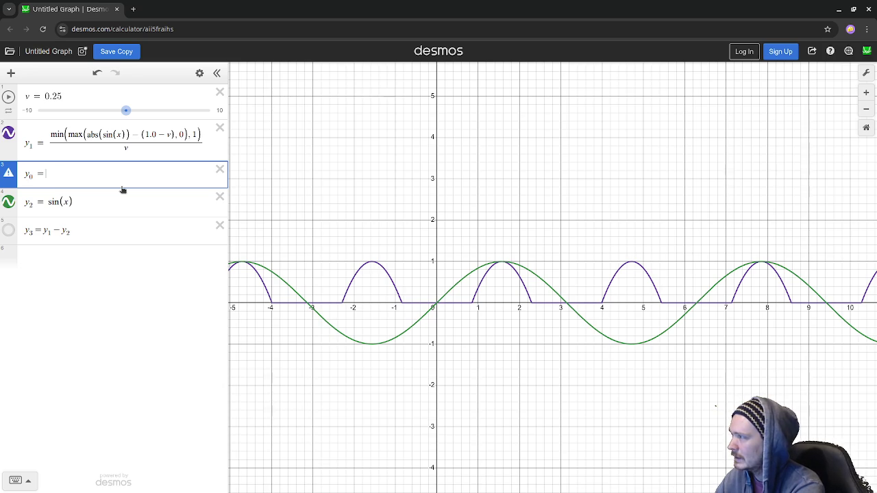
key("BackSpace")
type("= ")
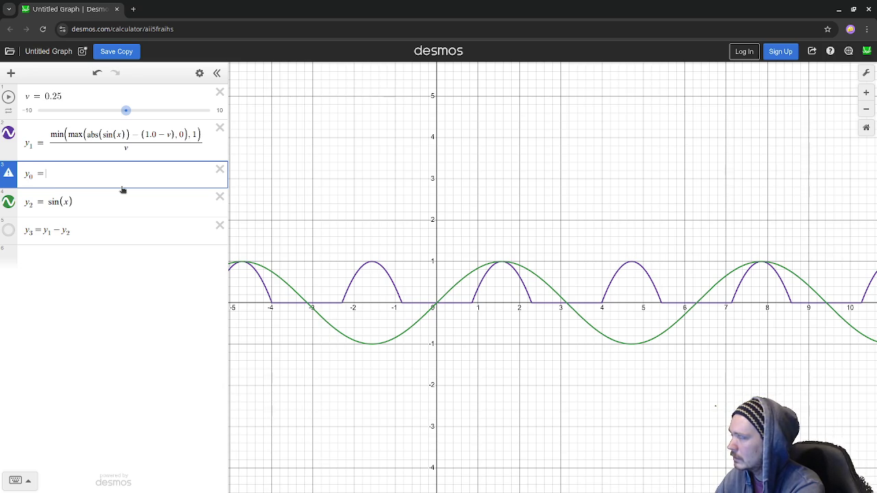
type("sin")
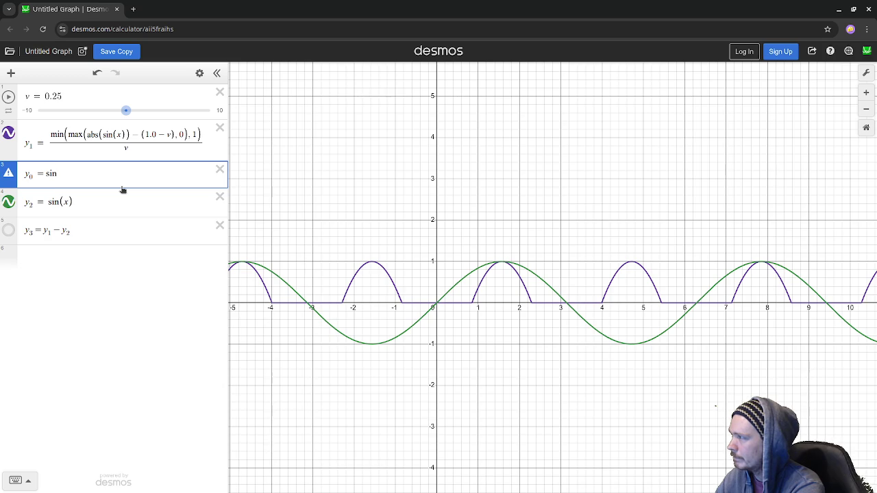
type("(x)")
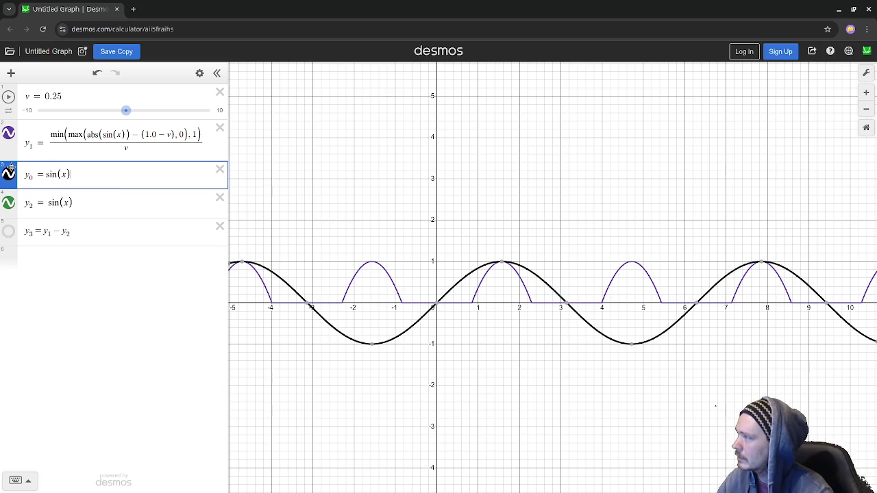
left_click_drag(11, 168, 12, 122)
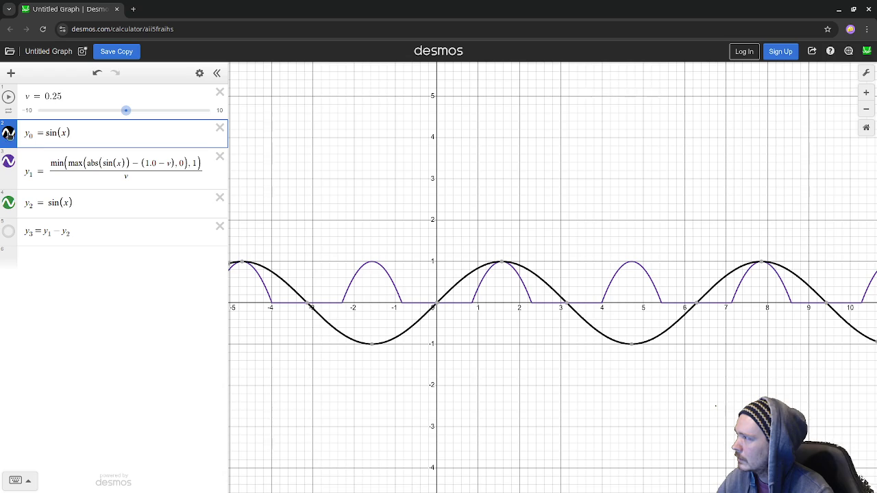
- Colour y0 red, hide the green sin(x) curve, and label the red curve's minimum
left_click(9, 133)
left_click(9, 134)
left_click(9, 134)
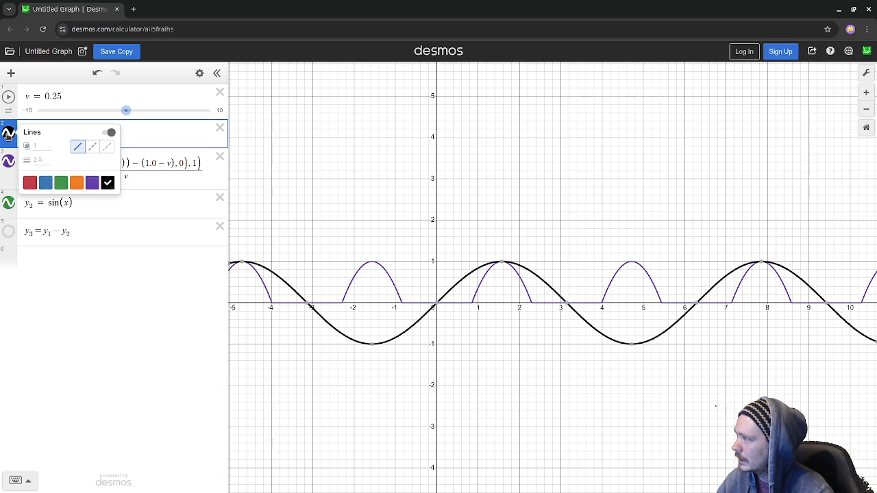
left_click(29, 182)
left_click(114, 299)
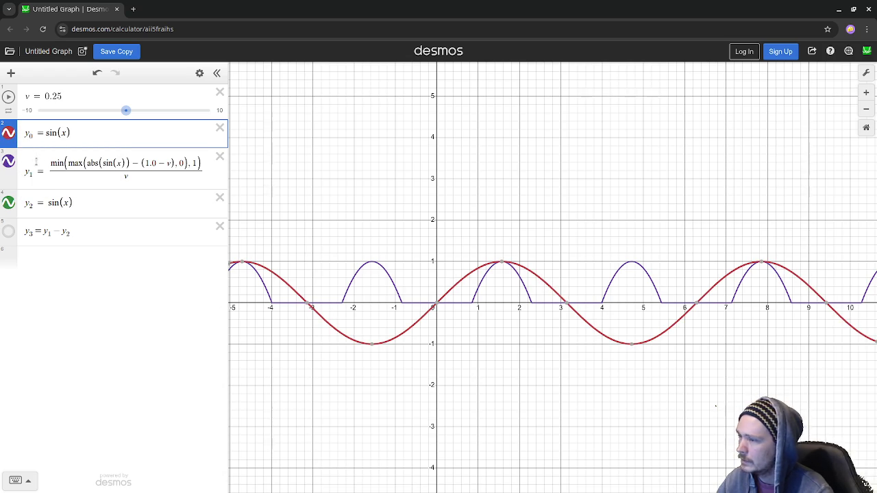
left_click(10, 203)
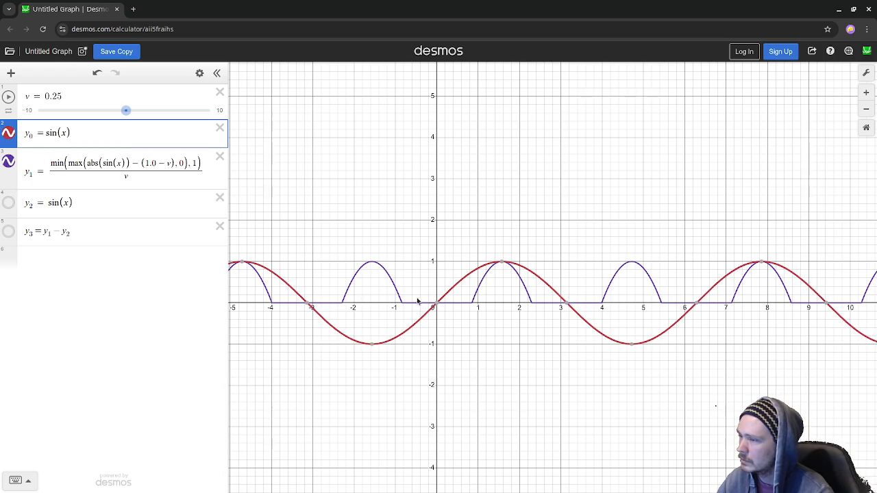
left_click(632, 342)
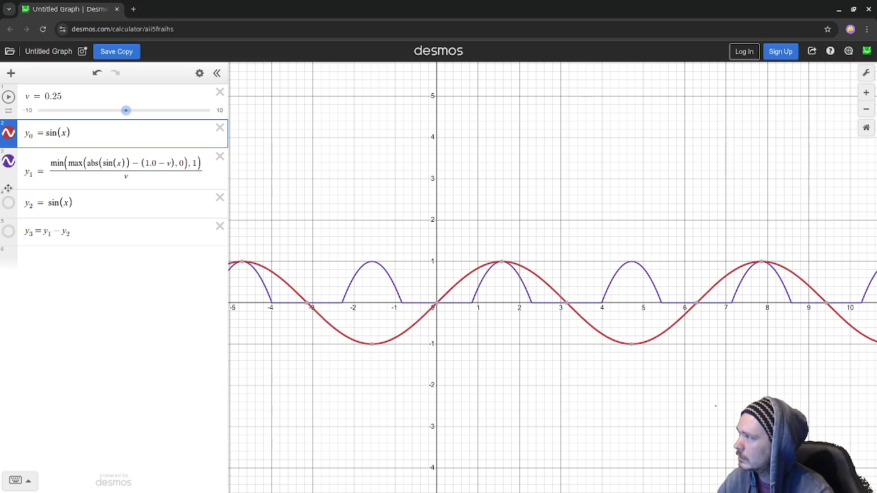
- Rename y1 to y8 and y2 to y9, then delete y3
left_click(27, 173)
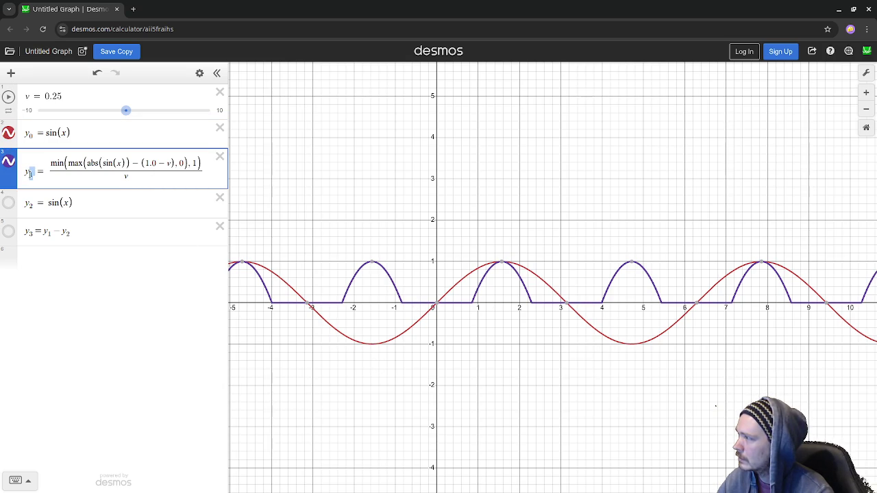
type("8")
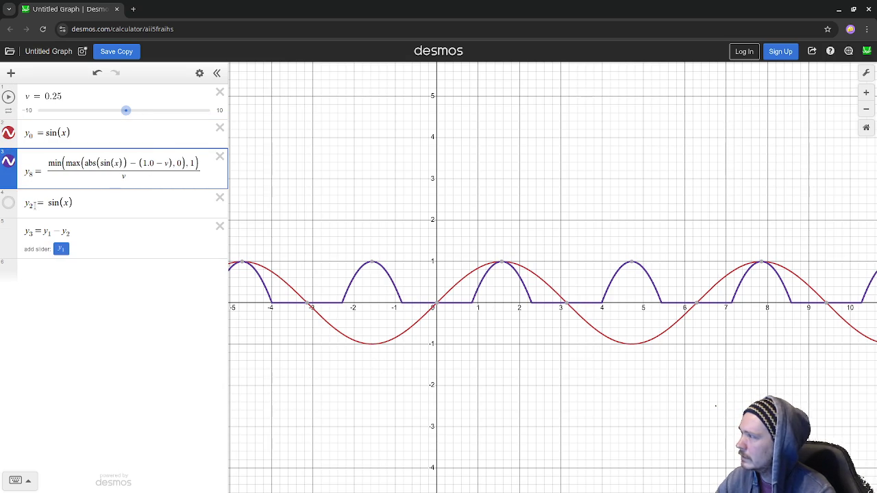
left_click(30, 204)
type("9")
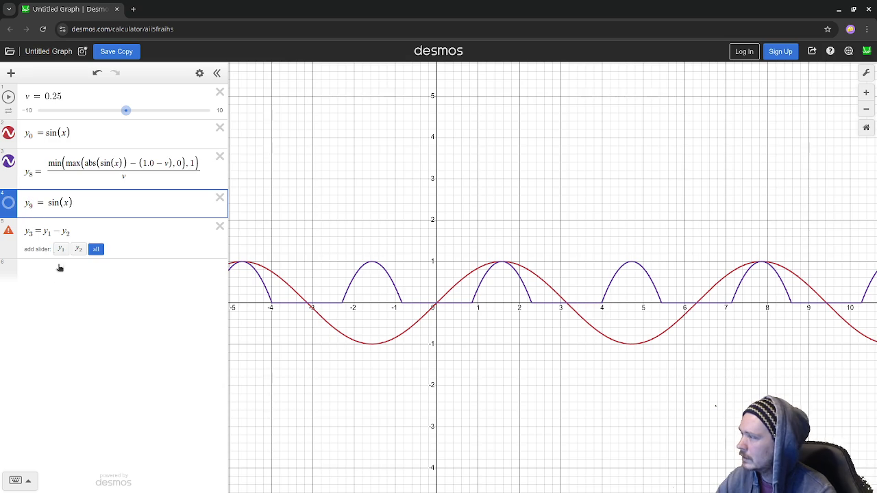
left_click(73, 232)
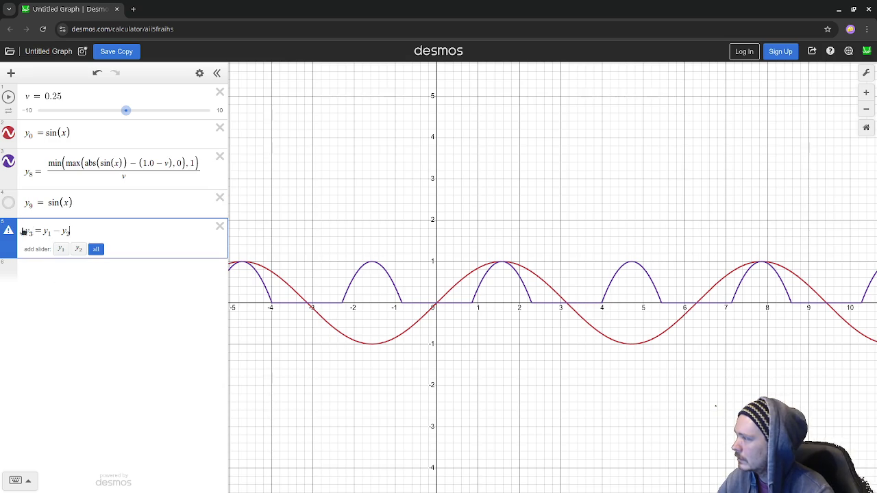
left_click(220, 226)
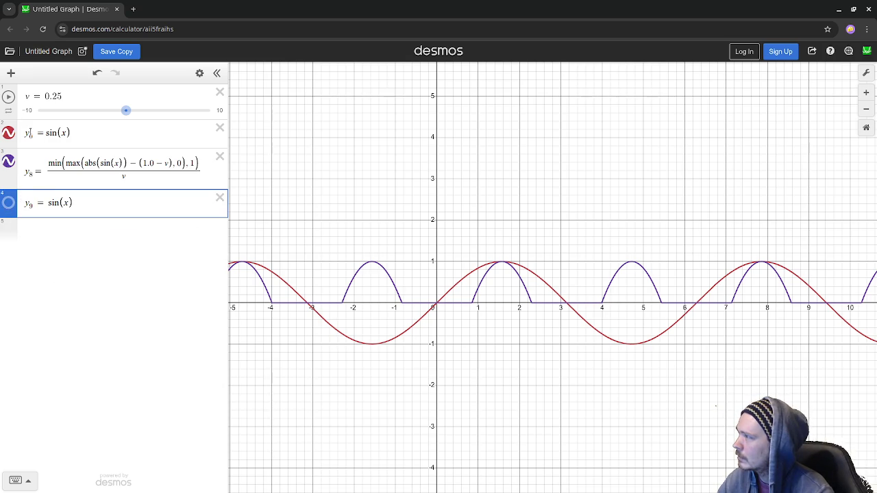
- Add a new Desmos expression y_1 = abs(sin(x))
left_click(13, 77)
left_click(31, 99)
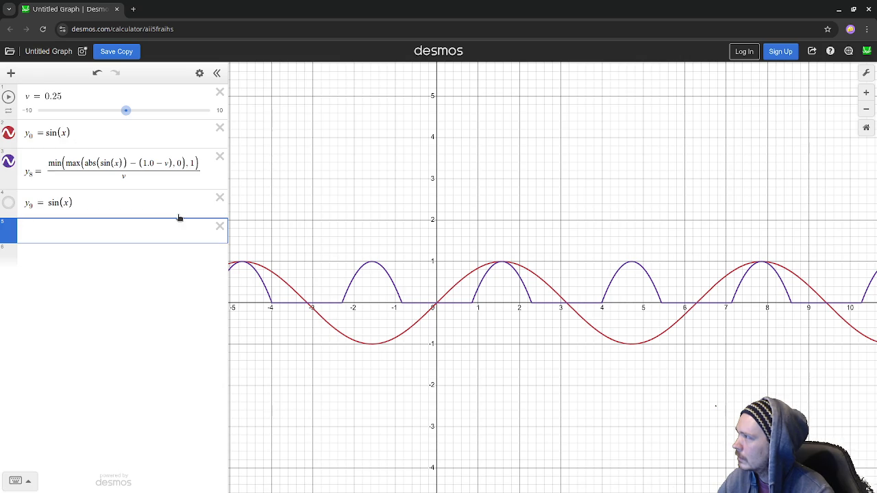
type("y_1 =")
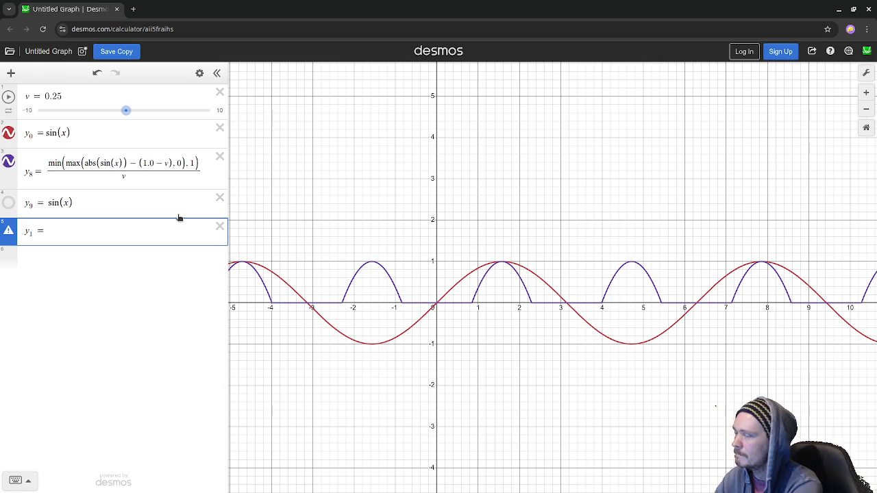
type("abs(si")
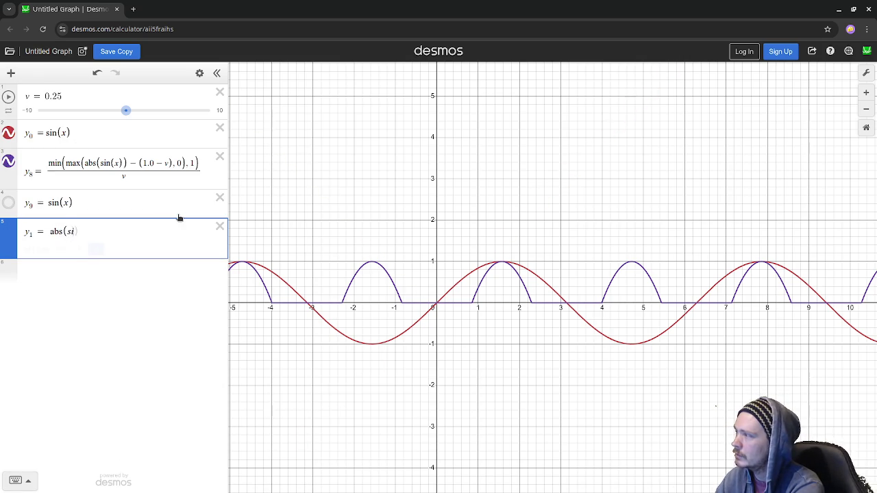
type("n(x)")
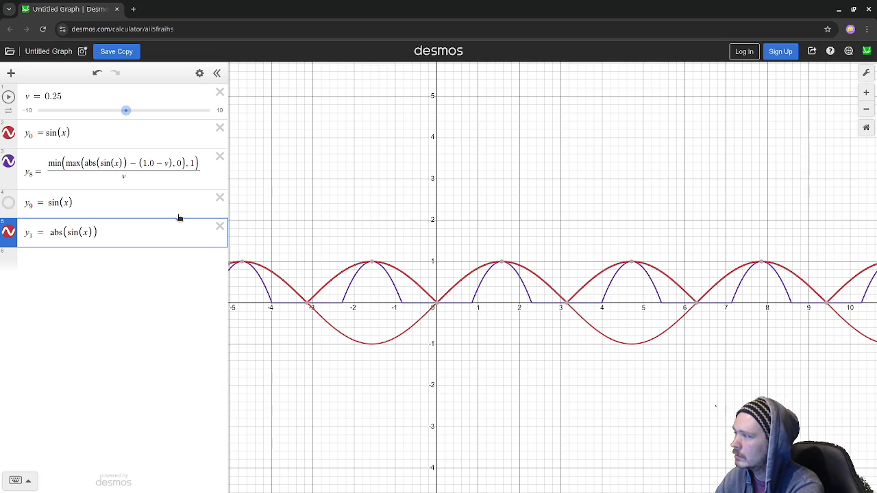
- Colour the y1 curve blue and move its row up directly below y0 = sin(x)
left_click(9, 233)
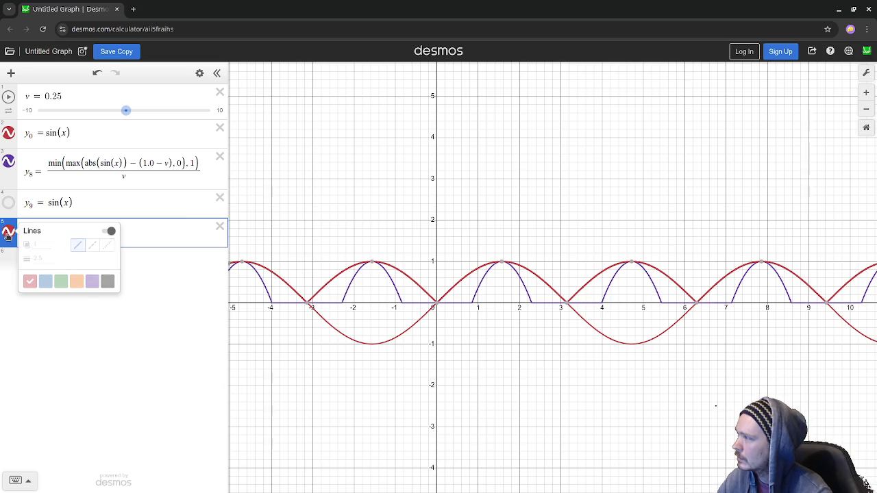
left_click(45, 281)
left_click(148, 329)
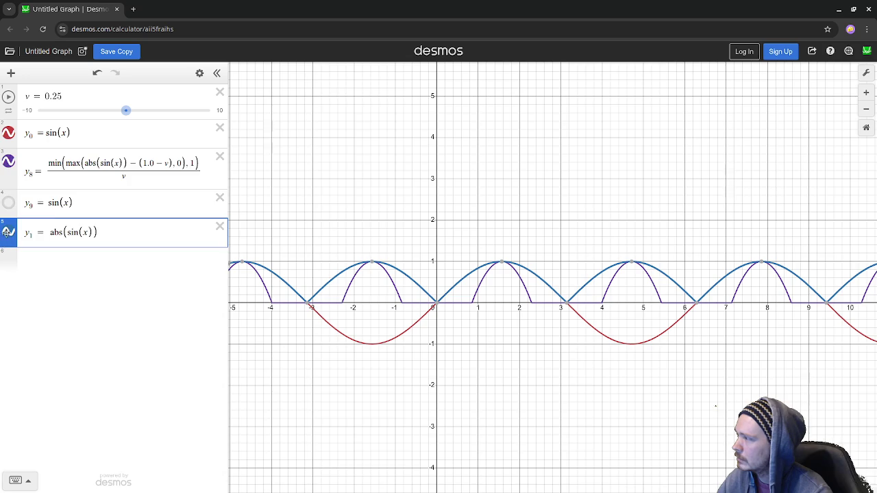
left_click_drag(7, 235, 8, 162)
left_click(11, 73)
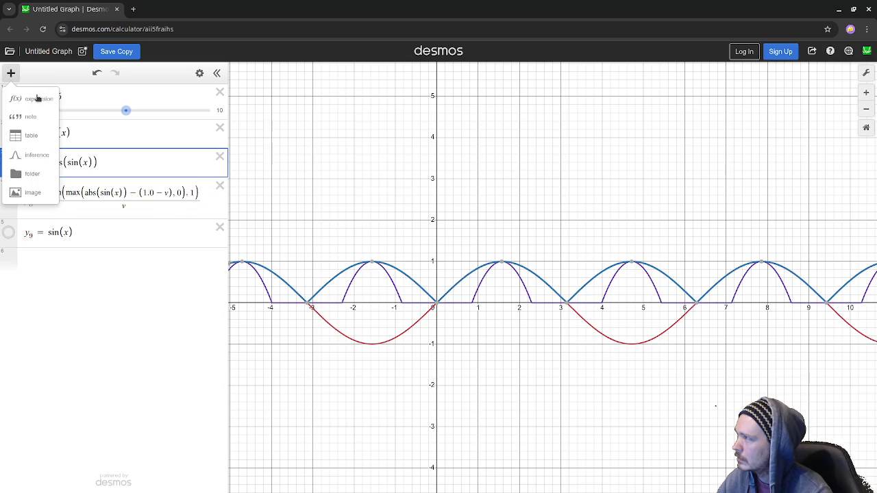
- Add the expression y_2 = abs(sin(x))-(1.0-v) below y1
left_click(36, 97)
type("y")
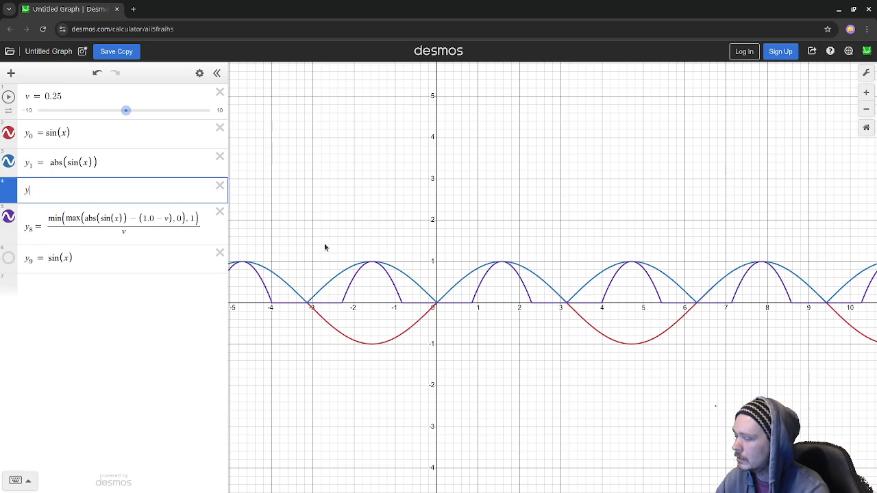
type("_2 =")
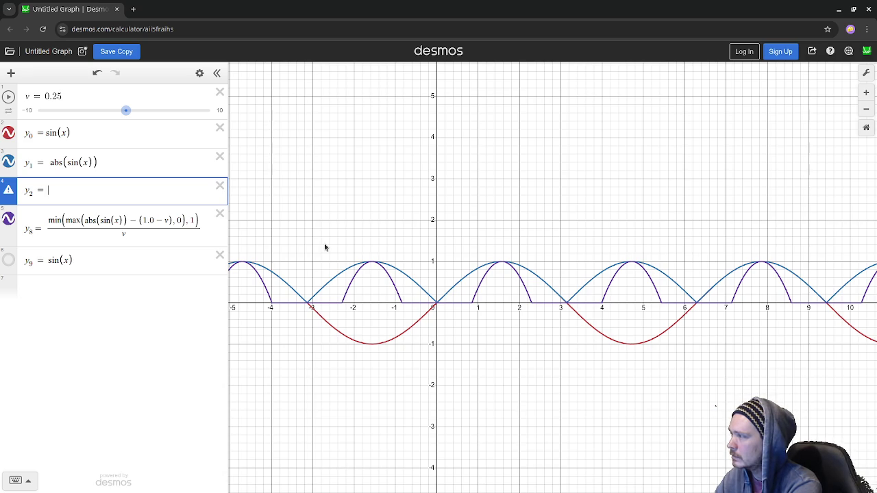
type("abs(sin(x")
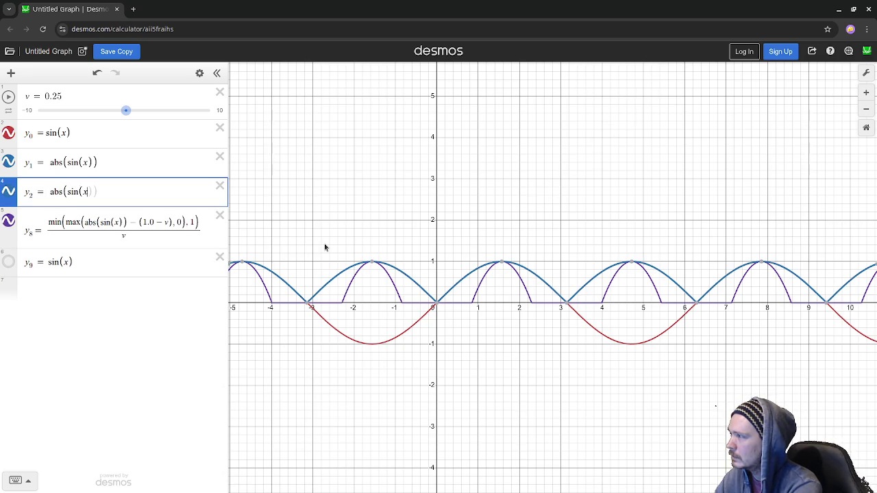
type("))-(1")
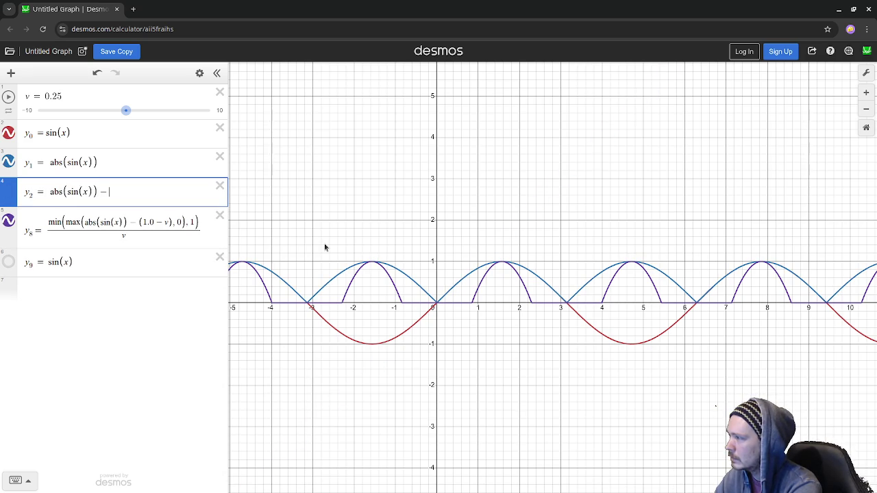
type(".0-v)")
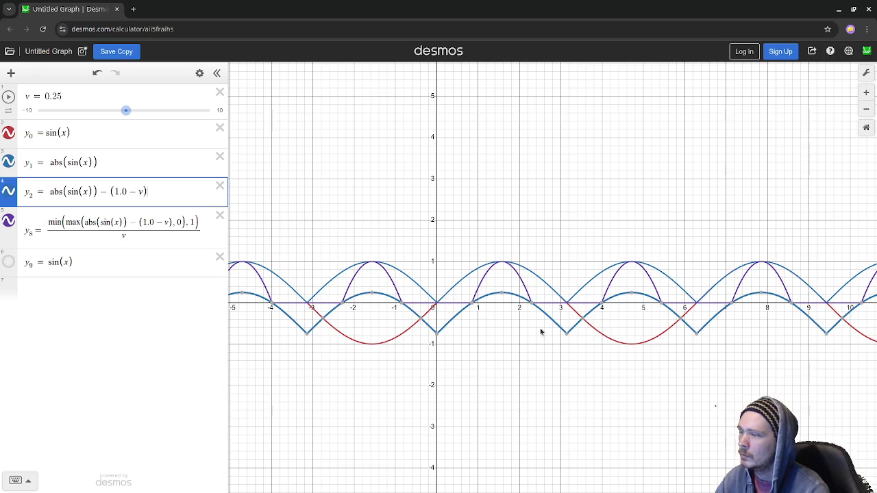
- Make the y2 curve green and hide the purple y8 clamp curve
left_click(11, 197)
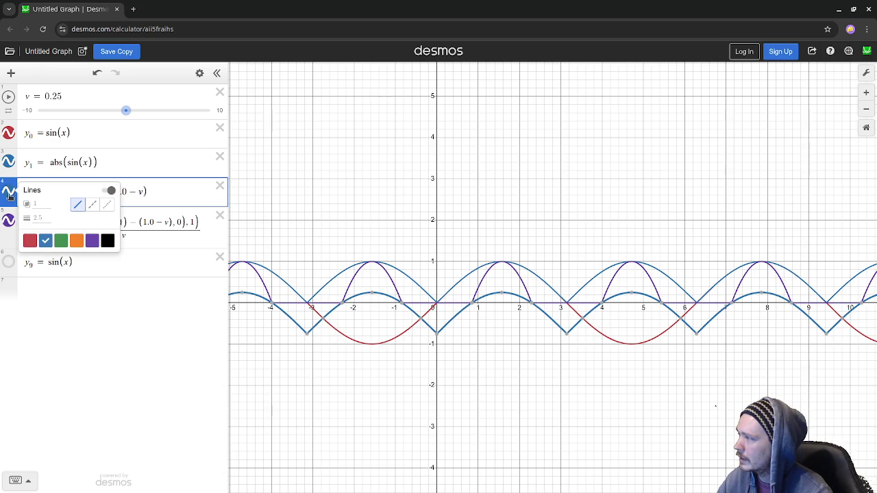
left_click(62, 240)
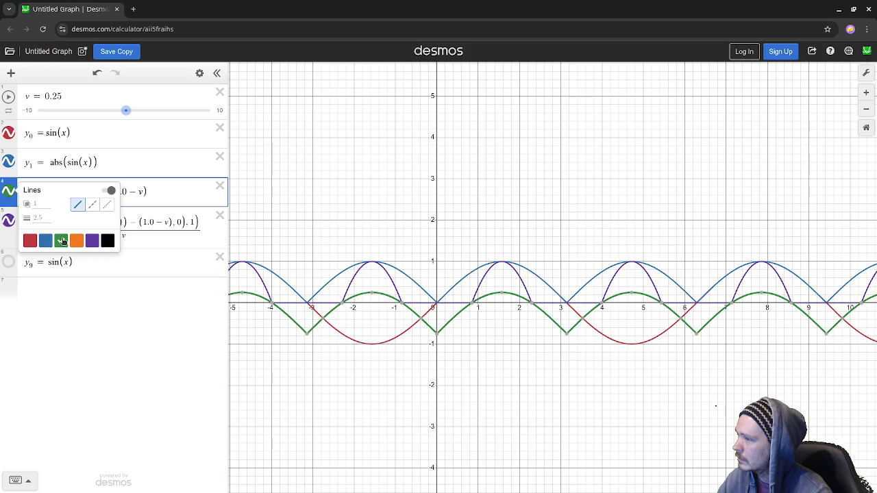
left_click(107, 330)
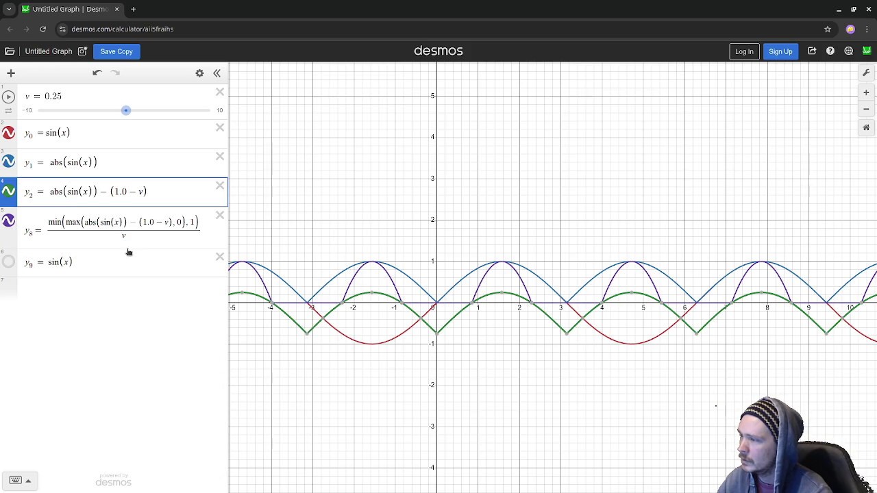
left_click(9, 220)
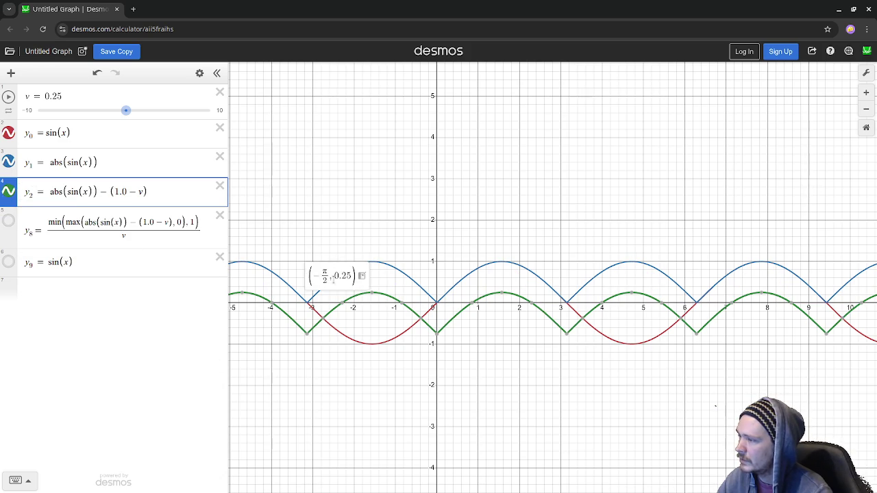
- Hide y0, re-show y8, read the green curve's peak at (π/2, 0.25), then show y0 again
left_click(9, 132)
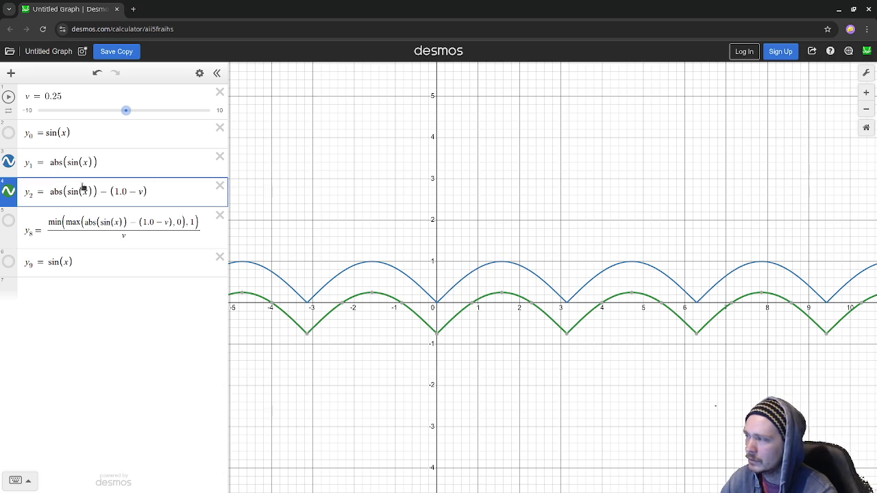
mouse_move(399, 304)
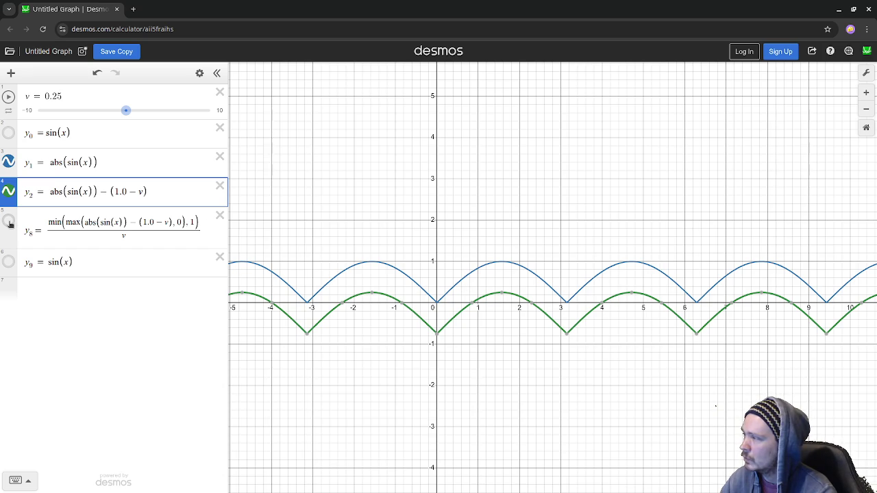
left_click(8, 221)
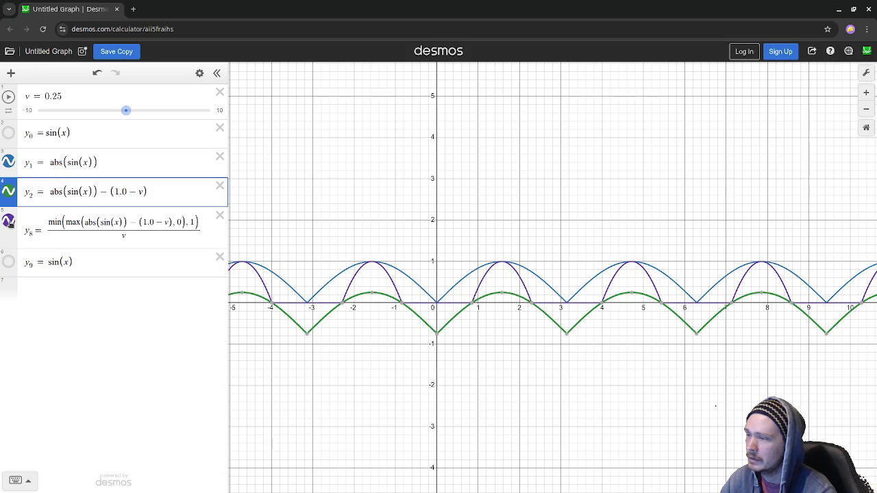
left_click(454, 302)
left_click(504, 296)
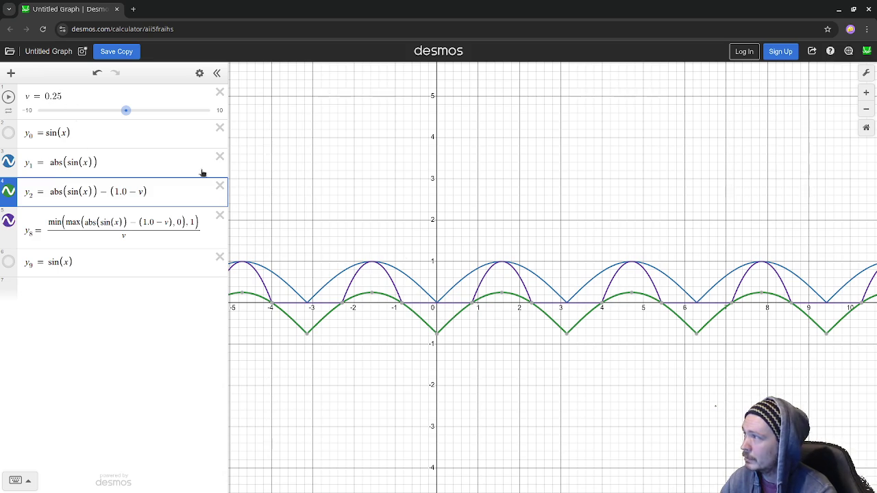
left_click(503, 299)
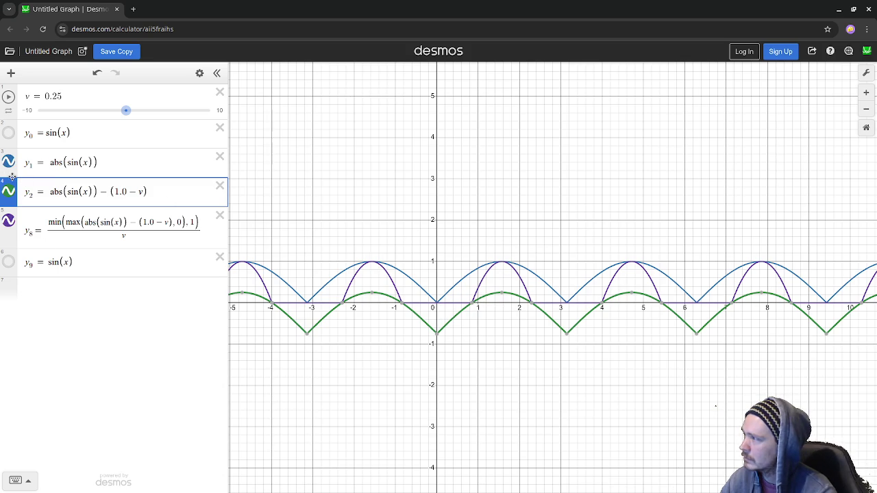
left_click(8, 133)
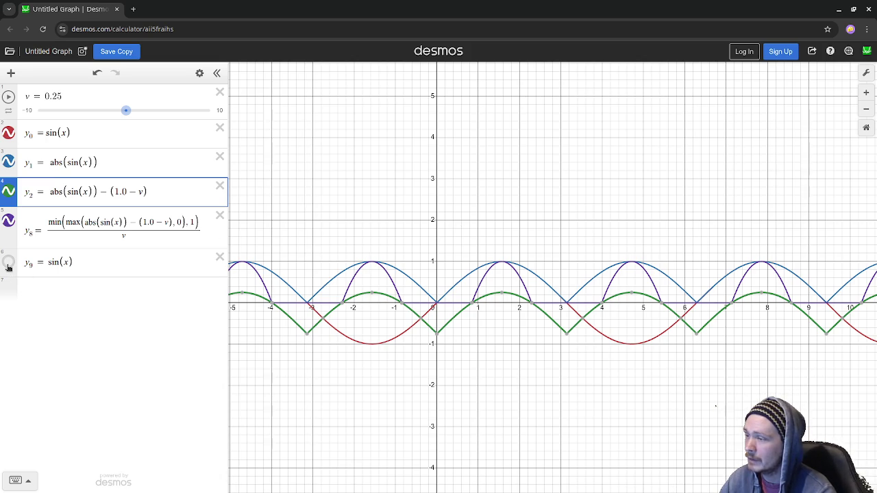
- Show the y9 = sin(x) curve in orange, then minimize the browser to return to Godot
left_click(8, 263)
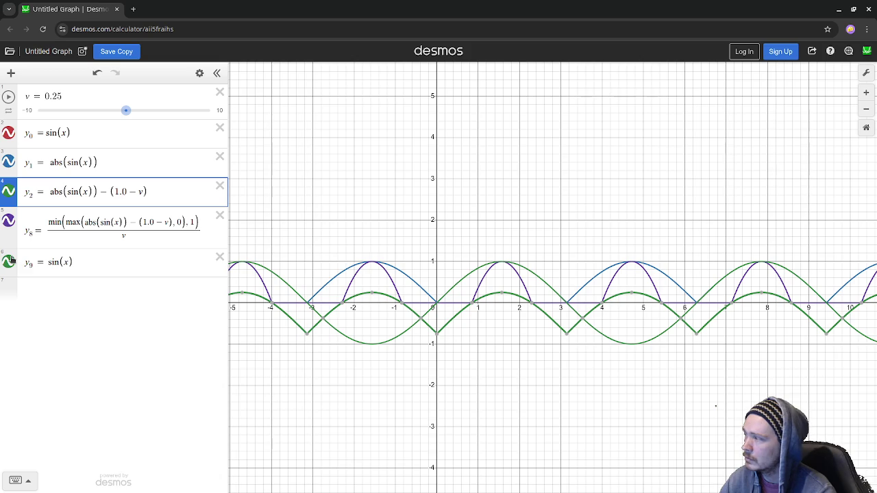
left_click(8, 264)
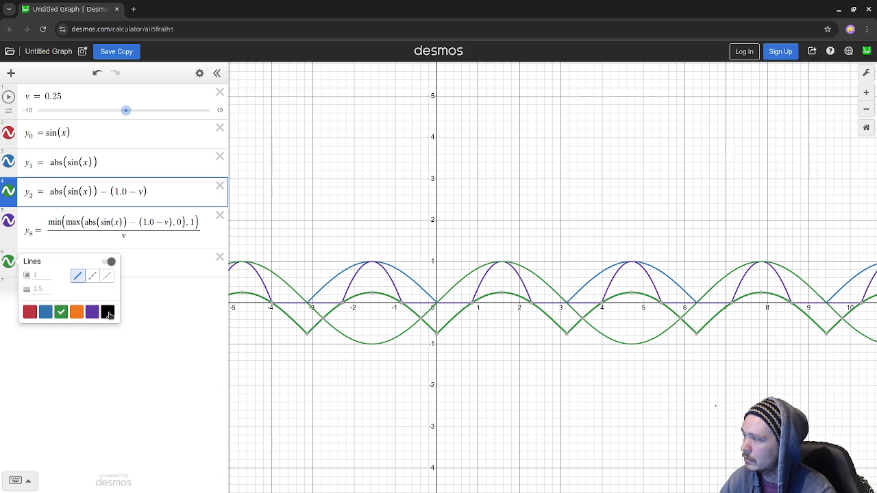
left_click(76, 312)
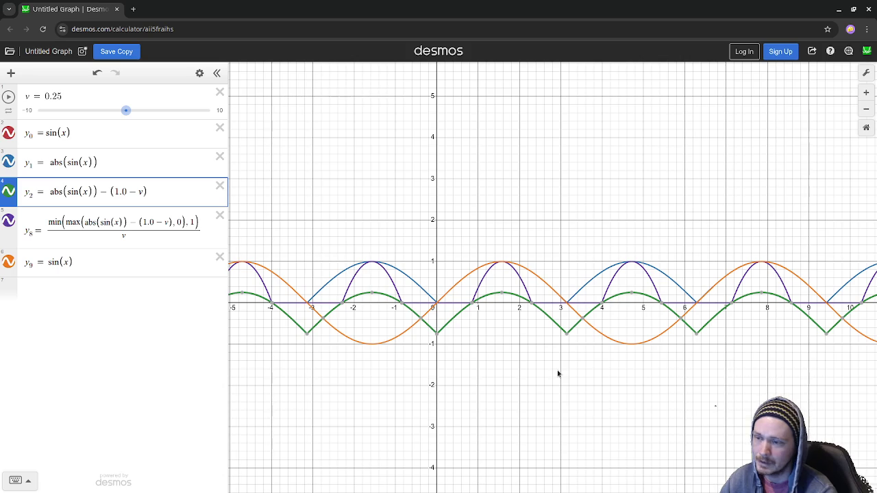
left_click(839, 9)
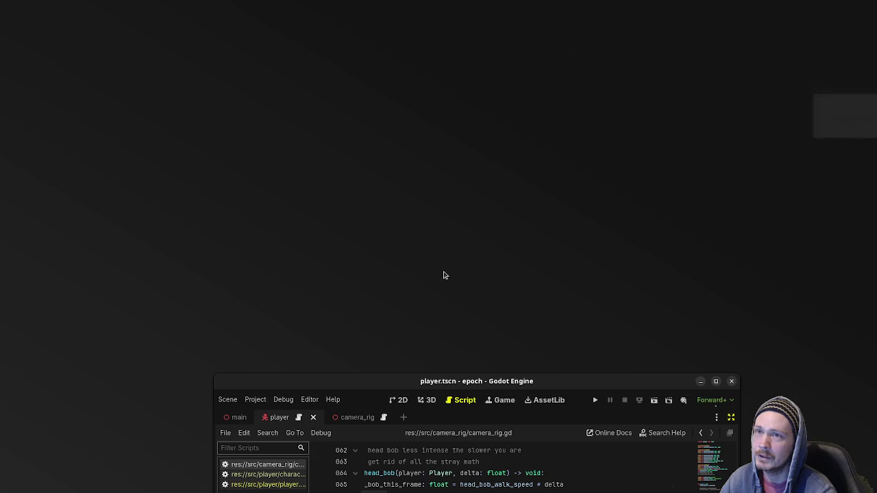
- Maximize the Godot editor and inspect the abs(sin(head_bob_index)) part of line 069
double_click(490, 385)
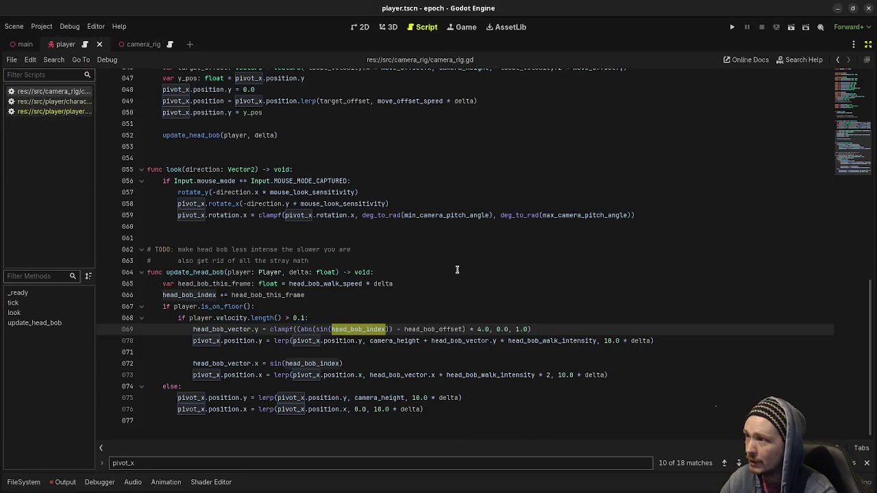
left_click(455, 305)
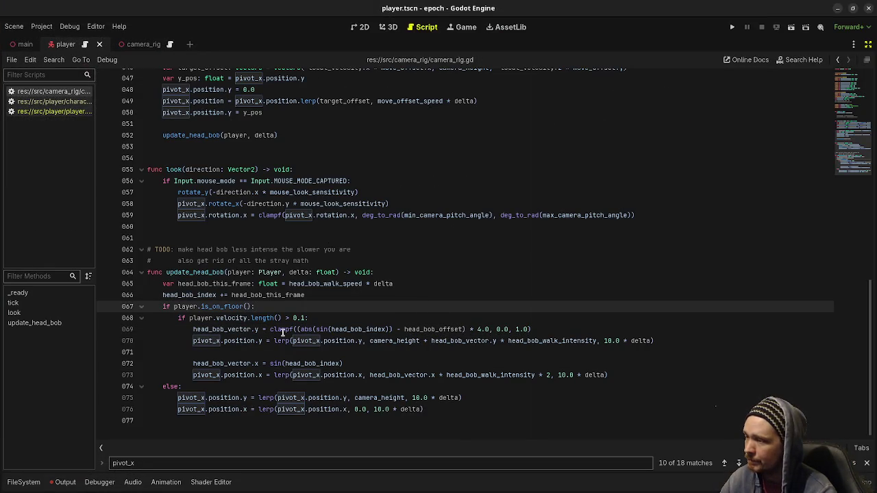
double_click(323, 329)
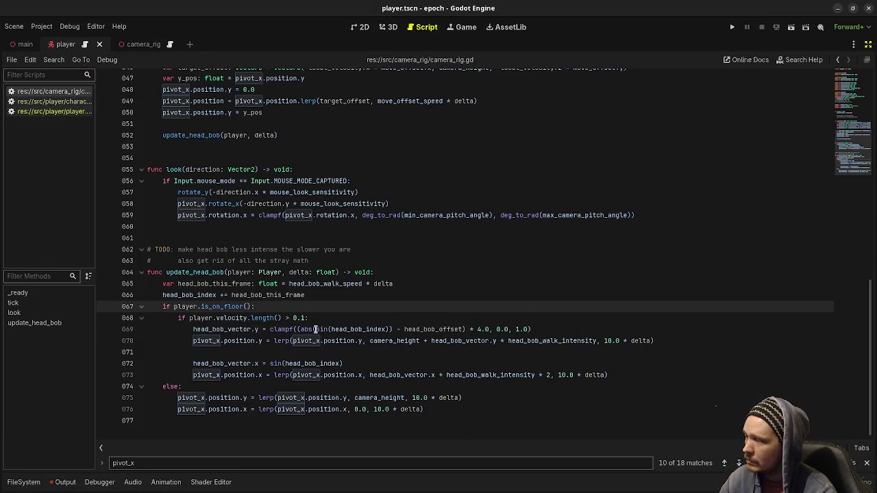
left_click_drag(348, 331, 391, 330)
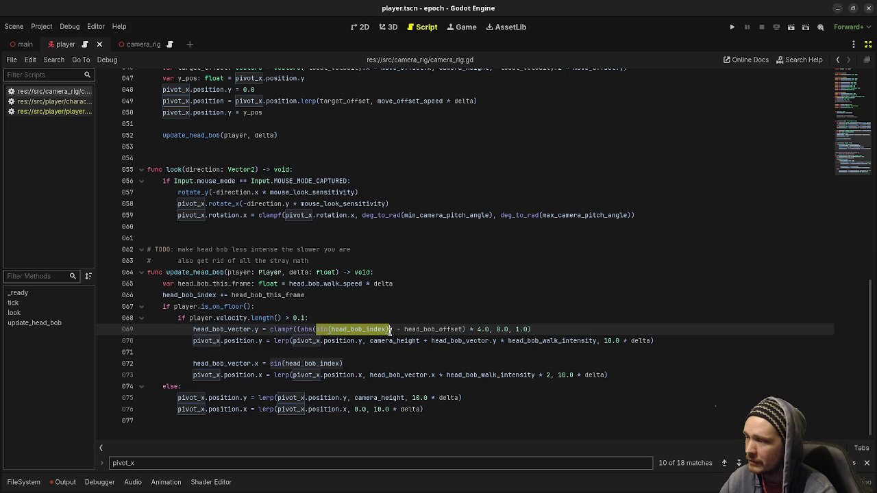
left_click(389, 331)
left_click_drag(389, 330, 300, 330)
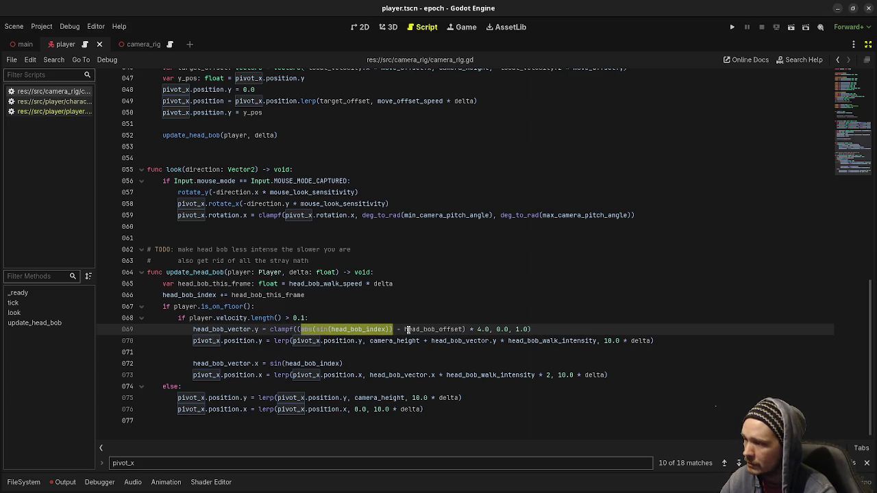
left_click(426, 330)
- Check head_bob_offset, the 4.0 multiplier and the clampf expression, then save and run with F5
double_click(425, 331)
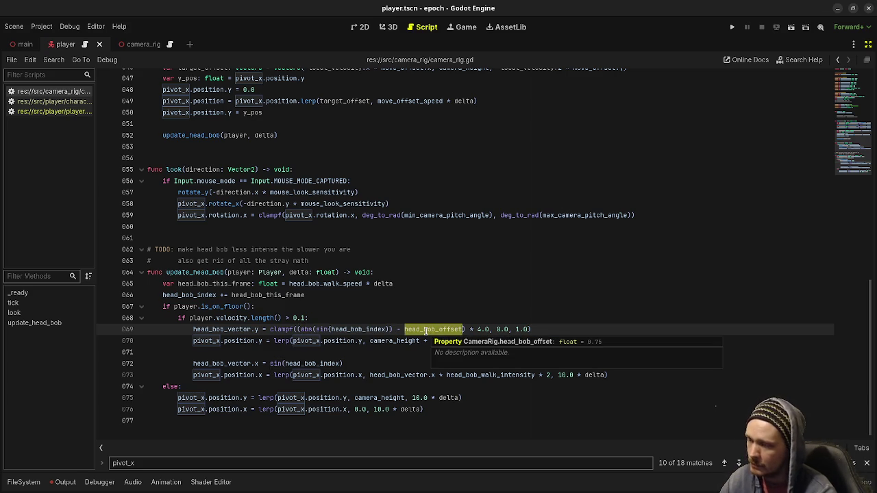
left_click_drag(491, 330, 478, 330)
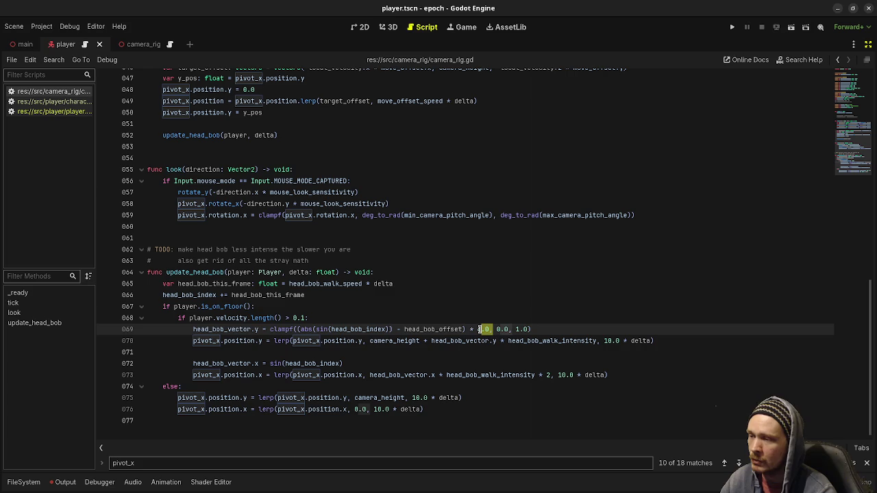
left_click(495, 330)
mouse_move(279, 331)
left_mouse_down()
mouse_move(548, 340)
mouse_move(533, 329)
left_mouse_up()
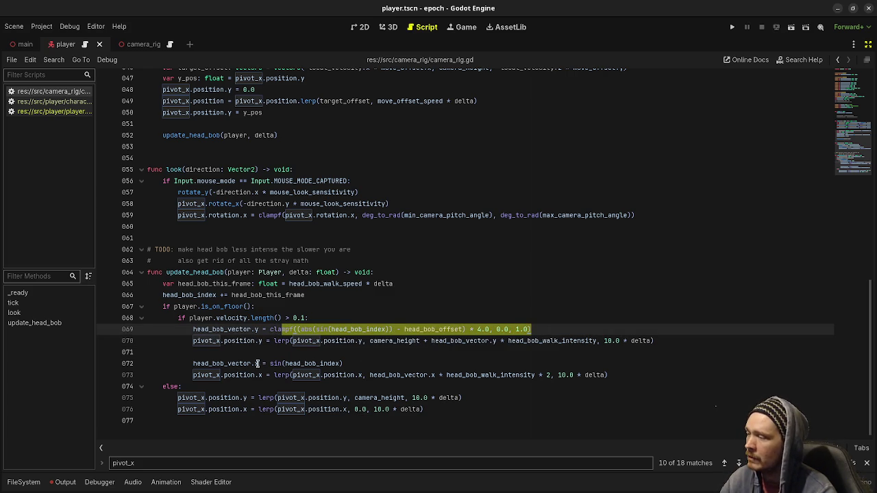
left_click(427, 352)
key("ctrl+s")
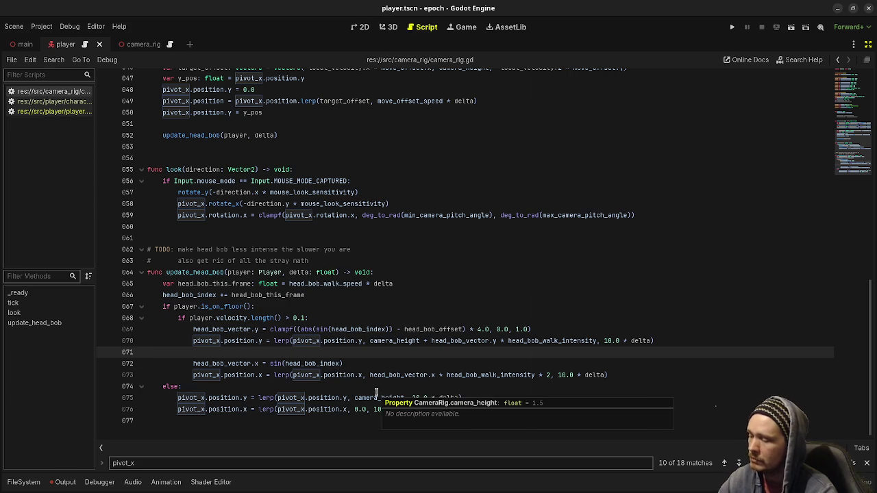
key("F5")
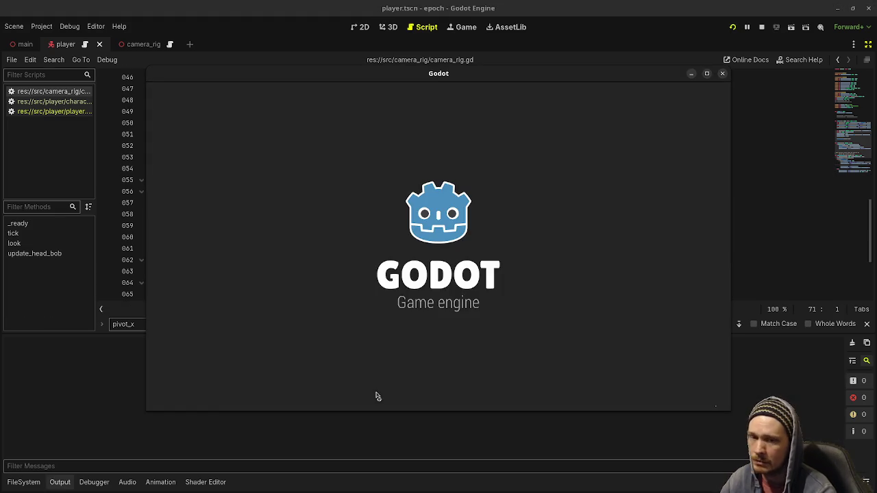
- Playtest by walking toward the cube, then minimize the game and switch back to the Desmos graph
key("w")
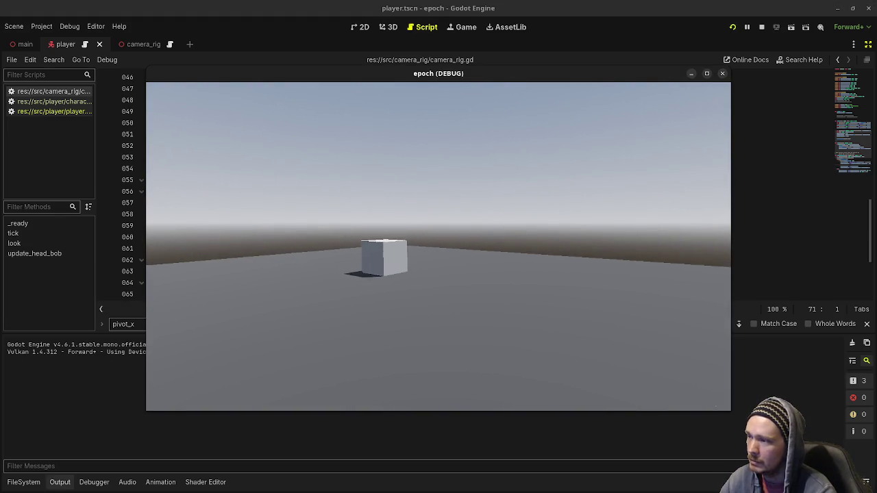
key("w")
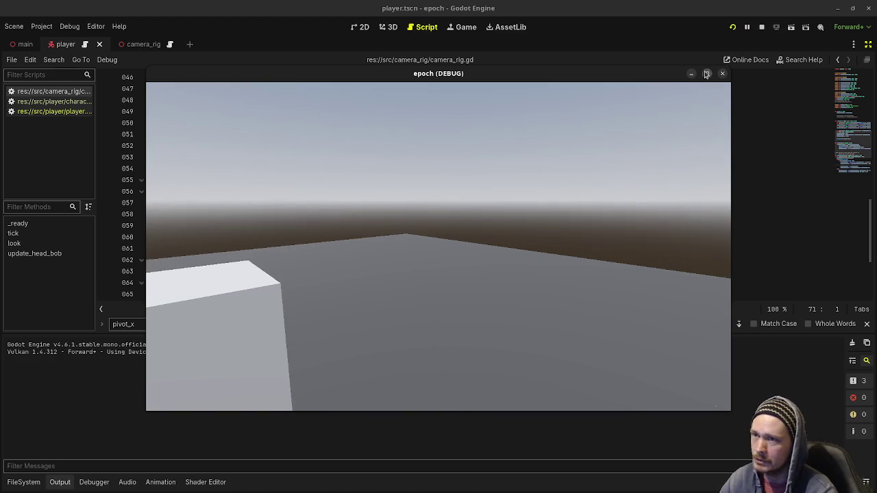
left_click(706, 73)
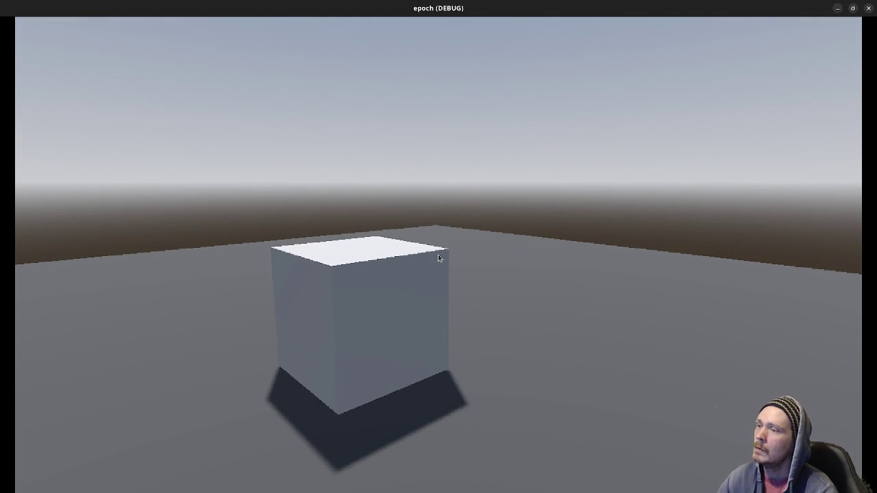
left_click(837, 8)
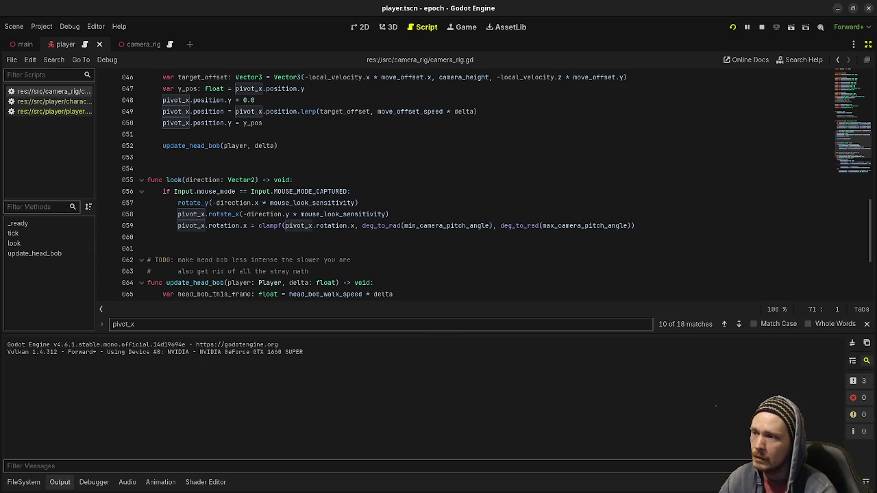
key("alt+Tab")
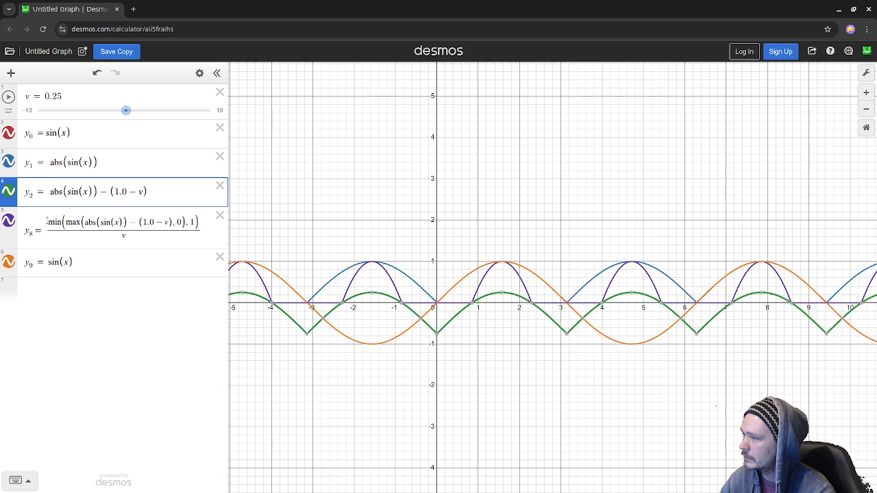
- Try y9 phase offsets x-1, x+1, x+1.4 and x+1.5 against the red sin(x)
left_click(48, 262)
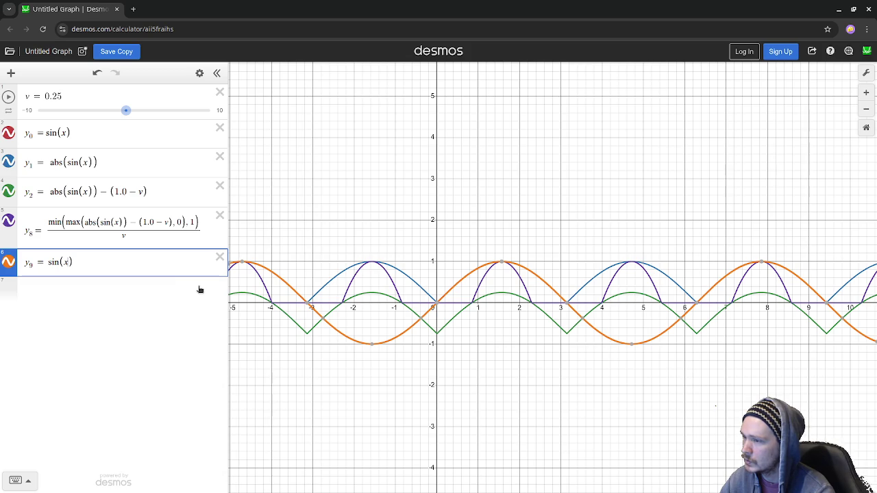
type("- ")
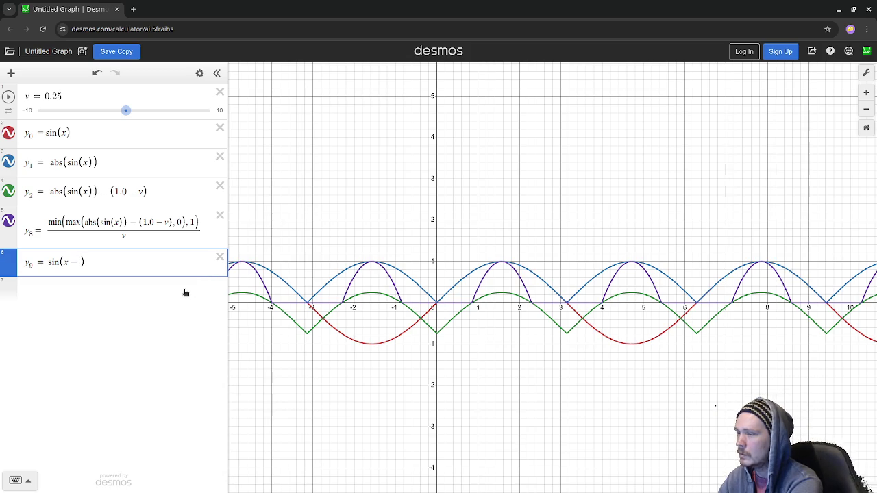
type("1")
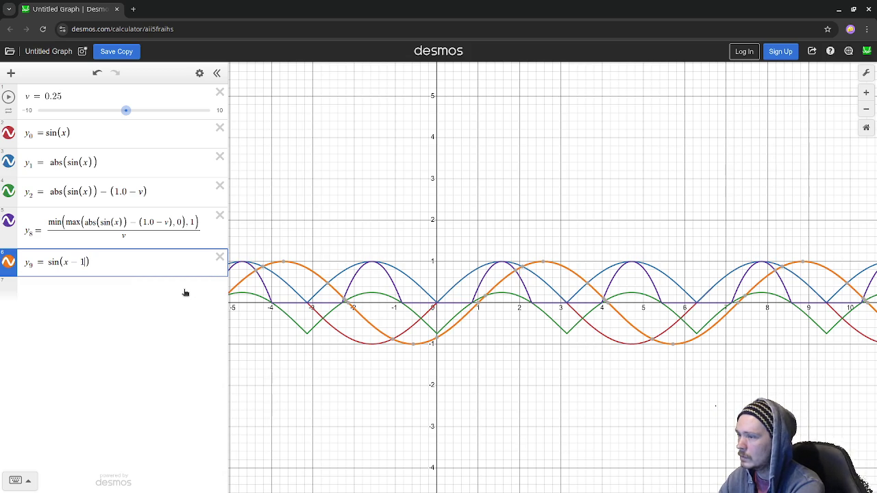
key("Left")
key("BackSpace")
type("+")
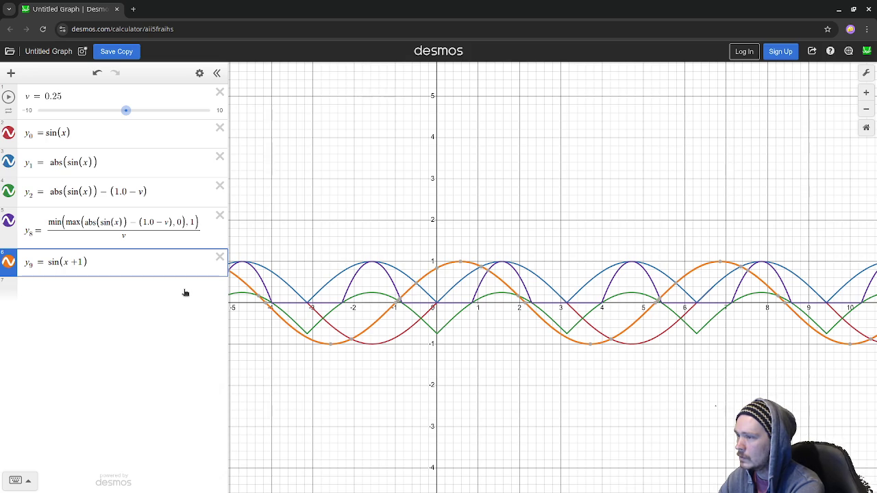
key("BackSpace")
key("BackSpace")
type("+1")
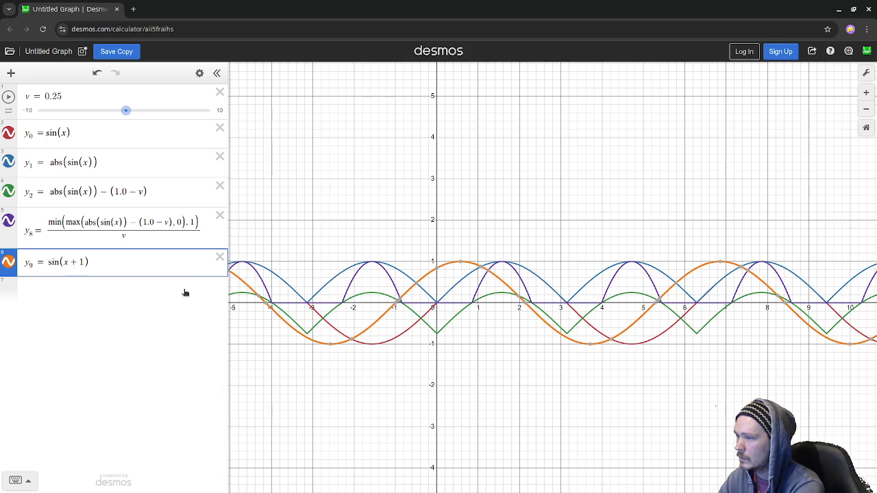
key("BackSpace")
type("2")
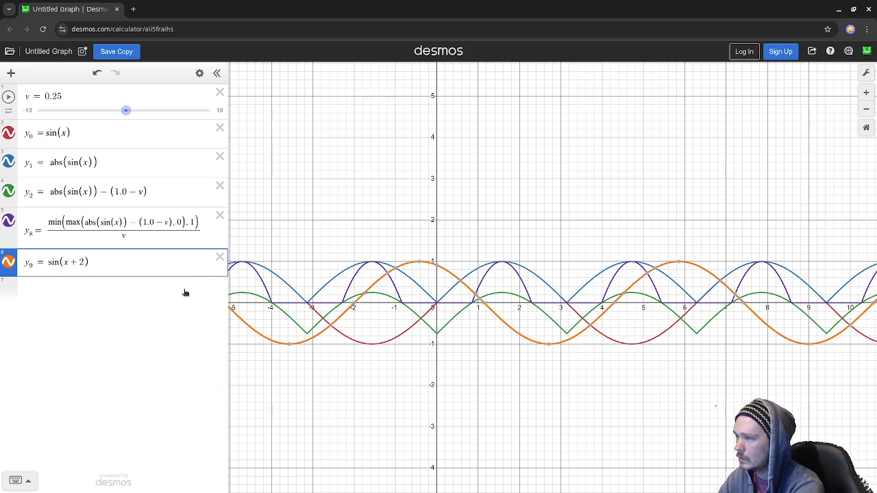
type("1")
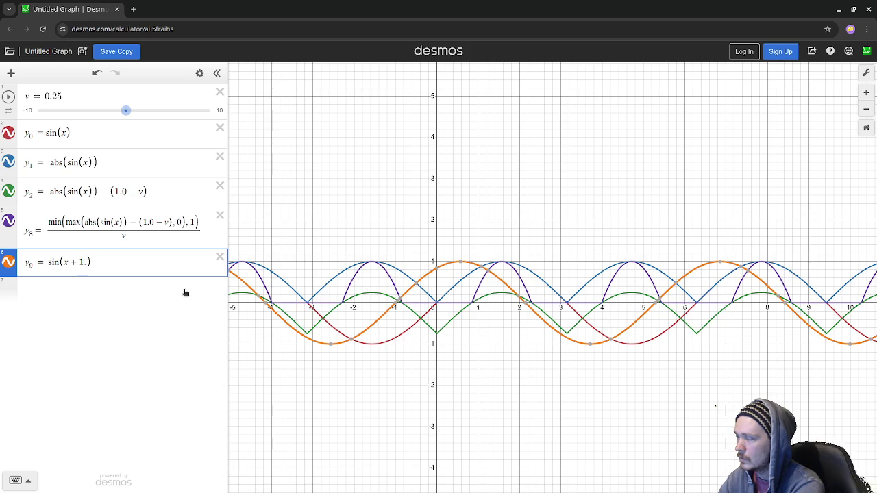
type(".4")
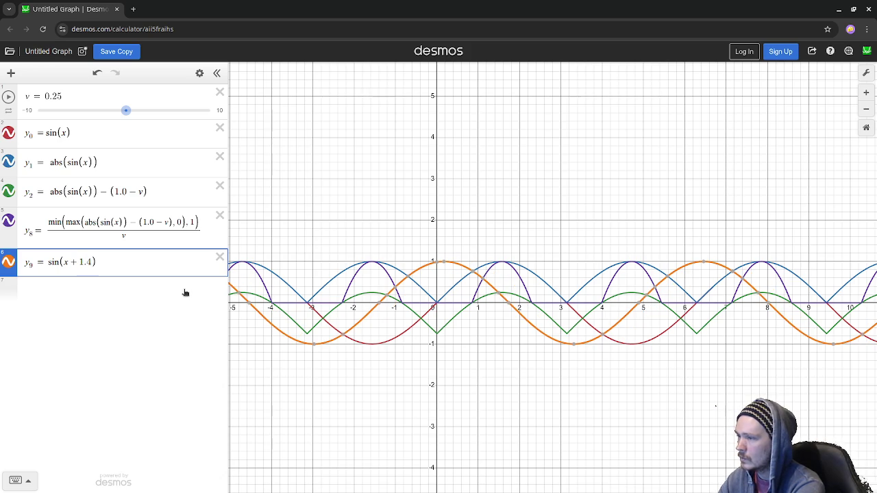
key("BackSpace")
type("5")
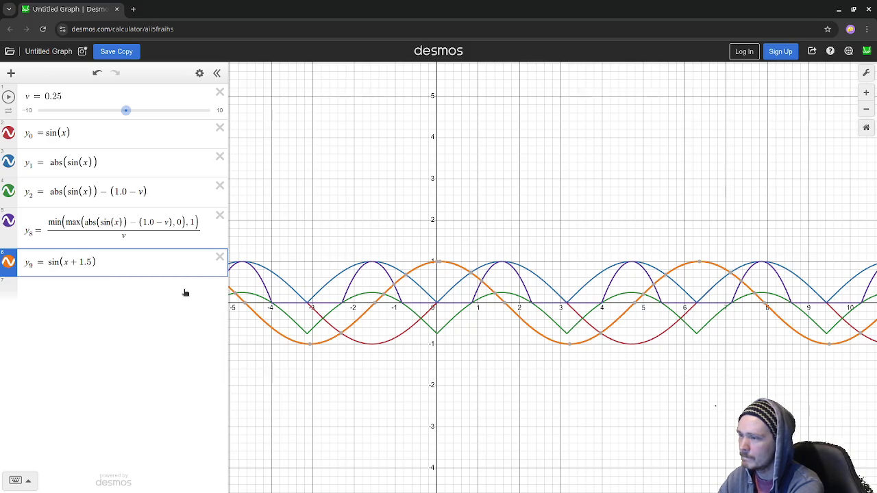
- Reset y9 to plain sin(x), then settle on sin(x-1)
key("BackSpace")
key("BackSpace")
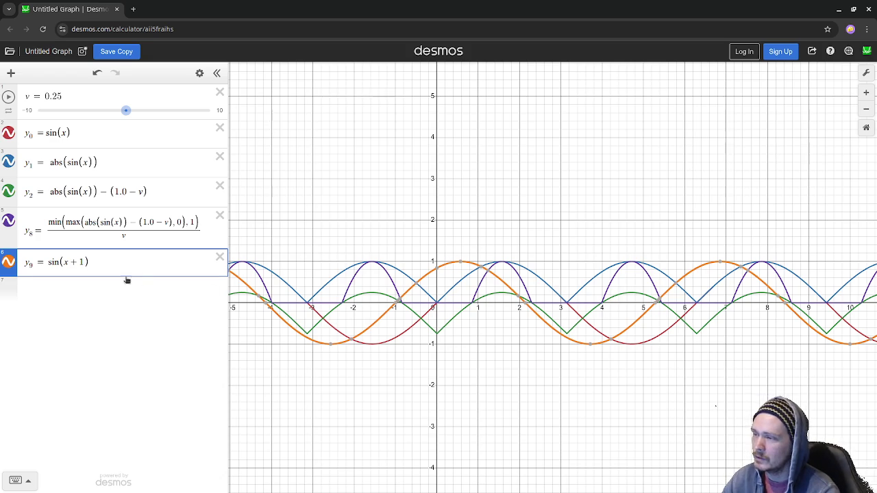
key("BackSpace")
key("BackSpace")
key("BackSpace")
type("x")
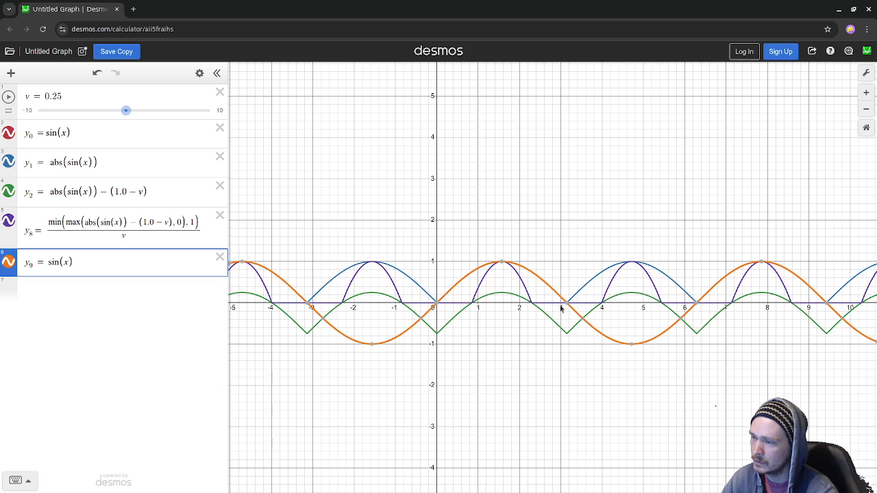
mouse_move(502, 267)
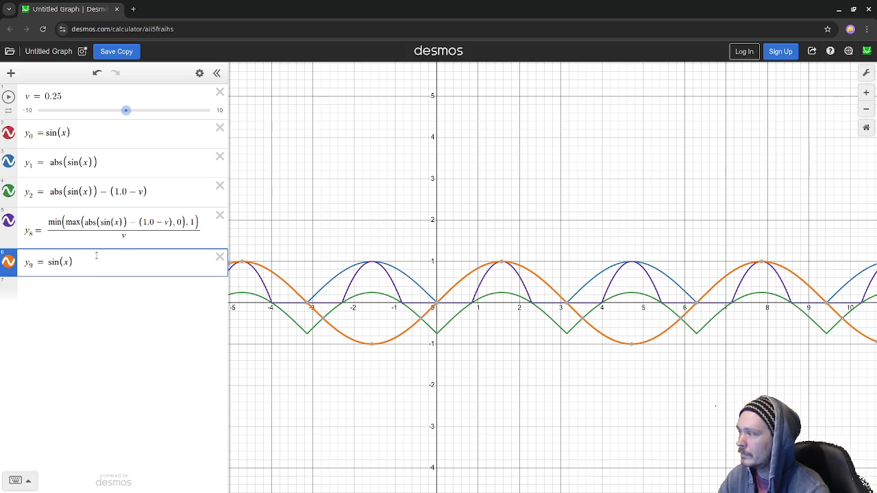
type("-1")
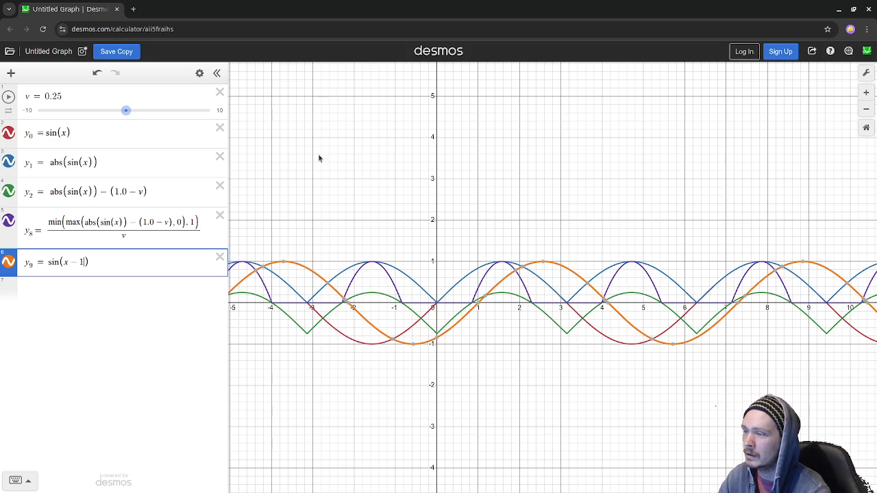
- Change line 072 to sin(head_bob_index - 1.0), save the script and stop the game with F8
left_click(836, 10)
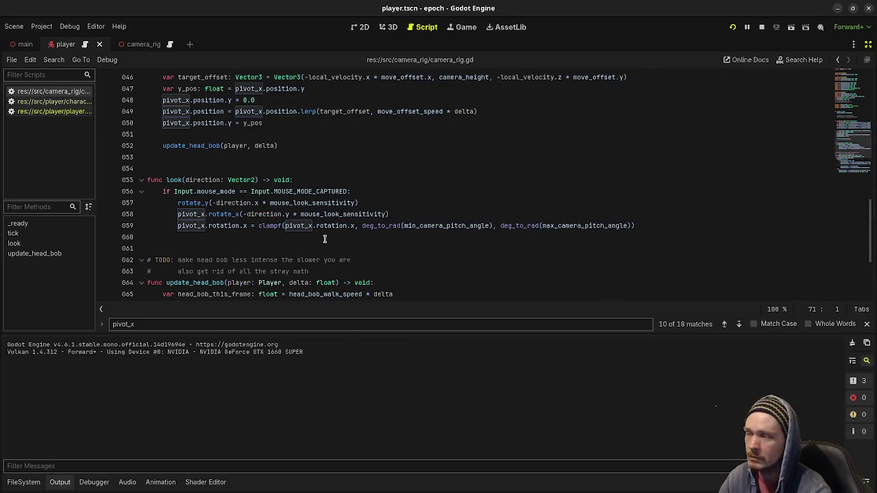
scroll(325, 239, "down", 4)
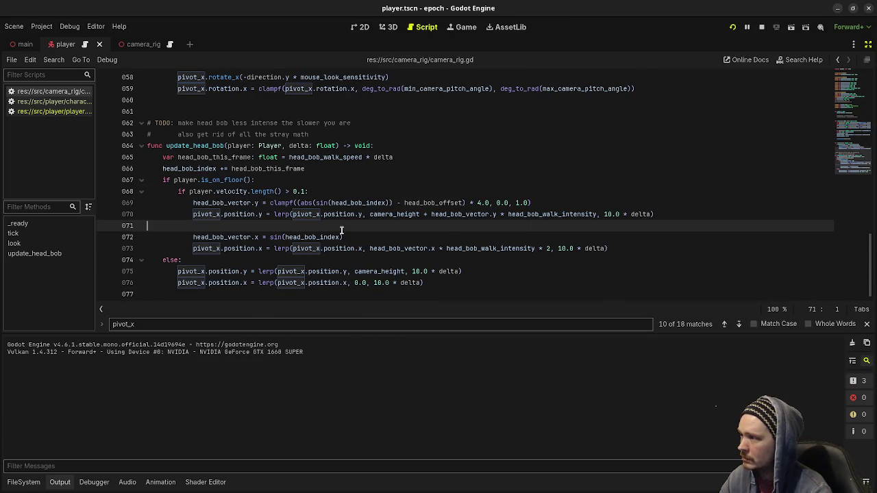
left_click(341, 237)
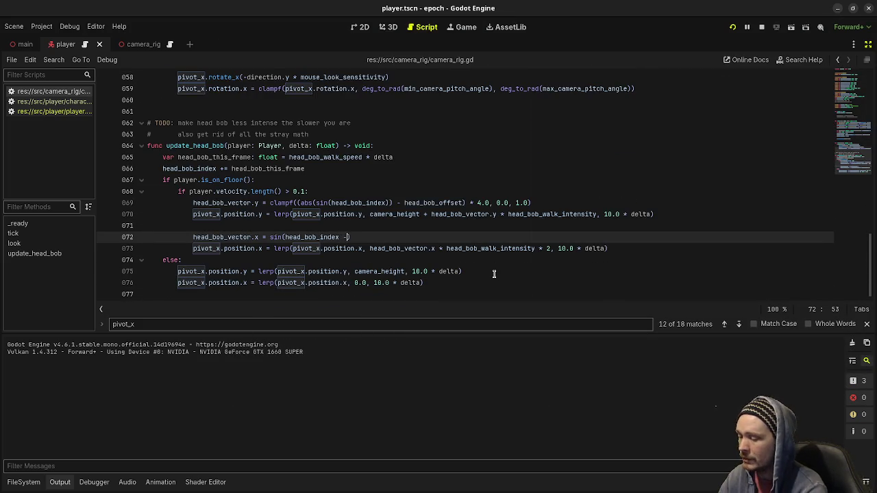
type(" 1.0")
key("ctrl+s")
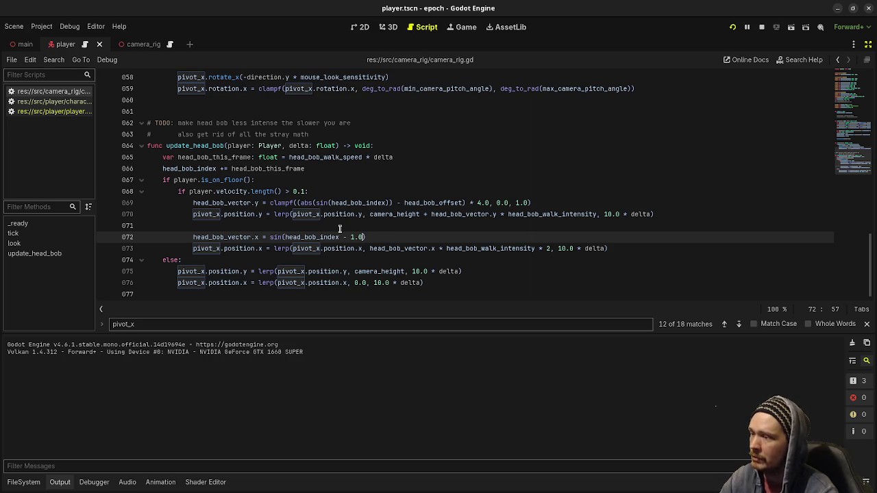
key("F8")
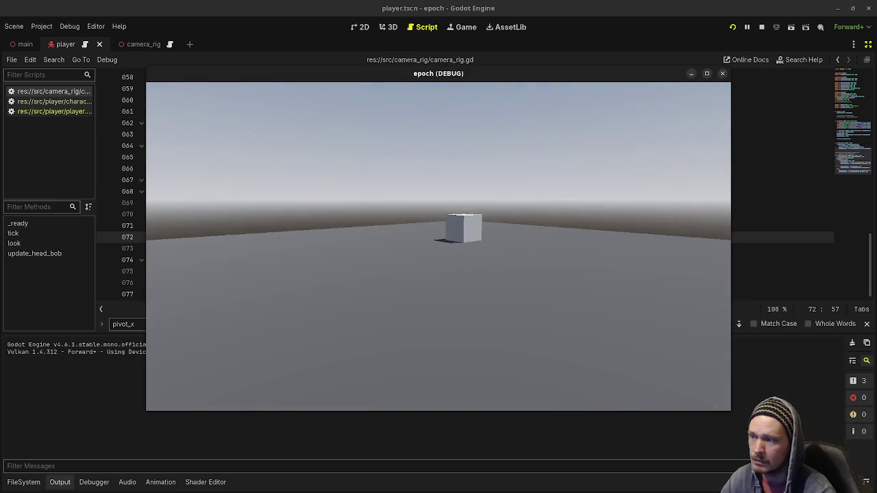
- Walk toward the cube, compare the sway with the Desmos graph, then reposition the game window over the code
key("w")
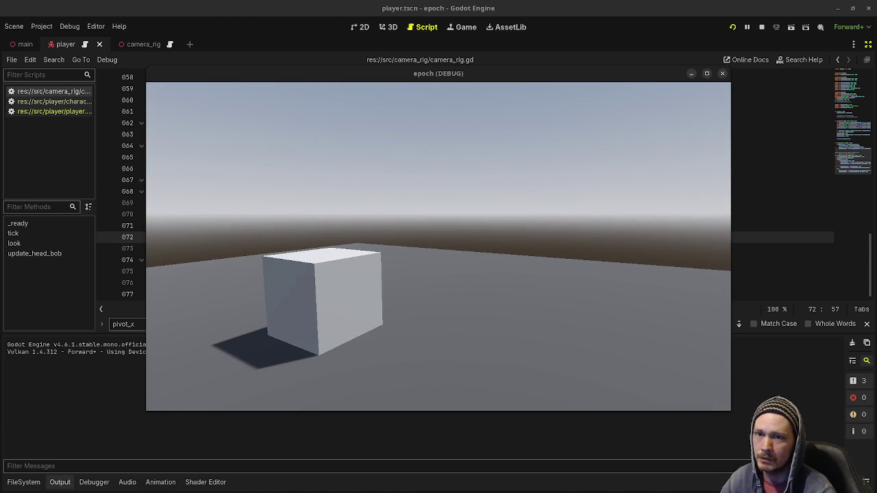
key("alt+Tab")
left_click_drag(588, 73, 585, 394)
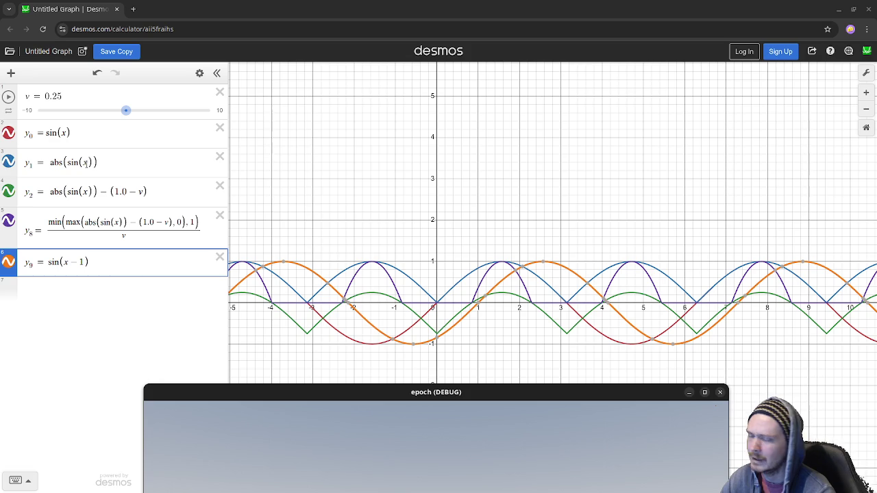
mouse_move(443, 395)
left_mouse_down()
mouse_move(478, 130)
mouse_move(470, 110)
left_mouse_up()
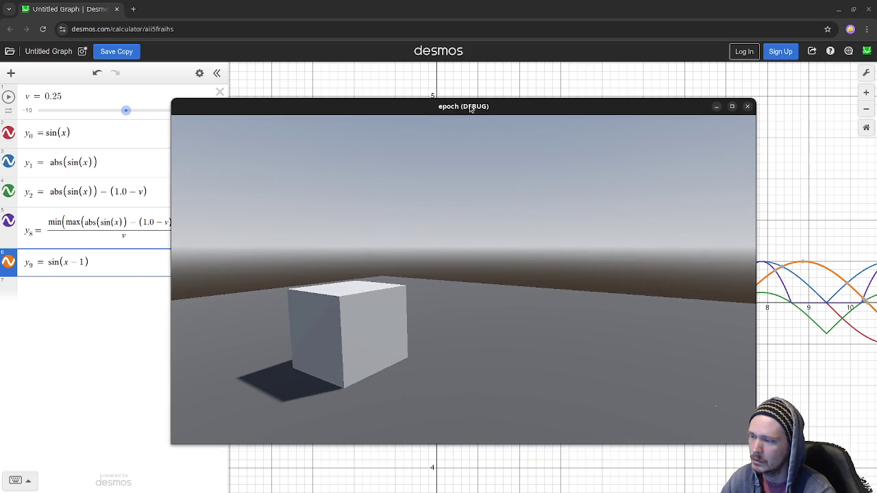
left_click(839, 9)
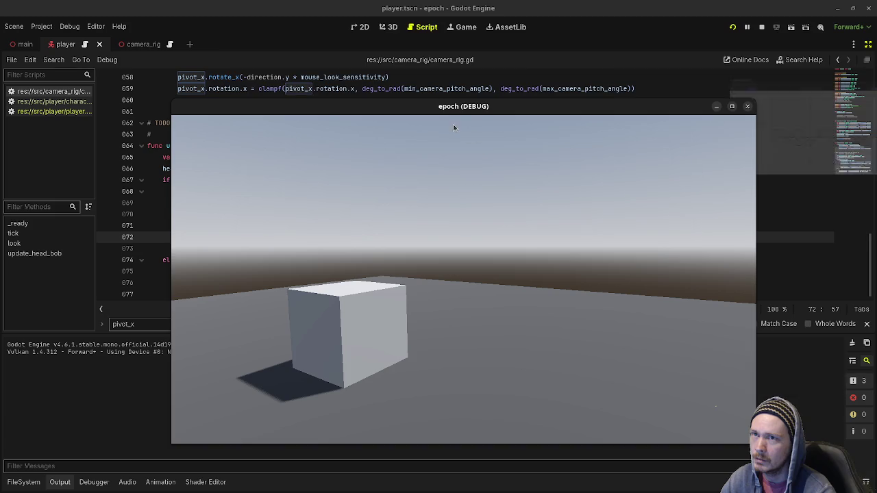
mouse_move(431, 108)
left_mouse_down()
mouse_move(374, 295)
mouse_move(377, 282)
left_mouse_up()
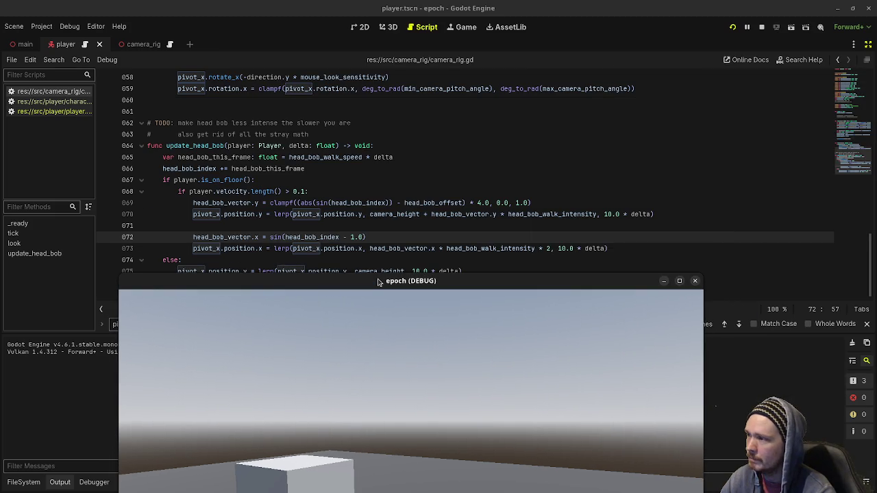
- Finish line 72 as sin(head_bob_index - 1.0 * delta) and bring the game window over the code
left_click(361, 236)
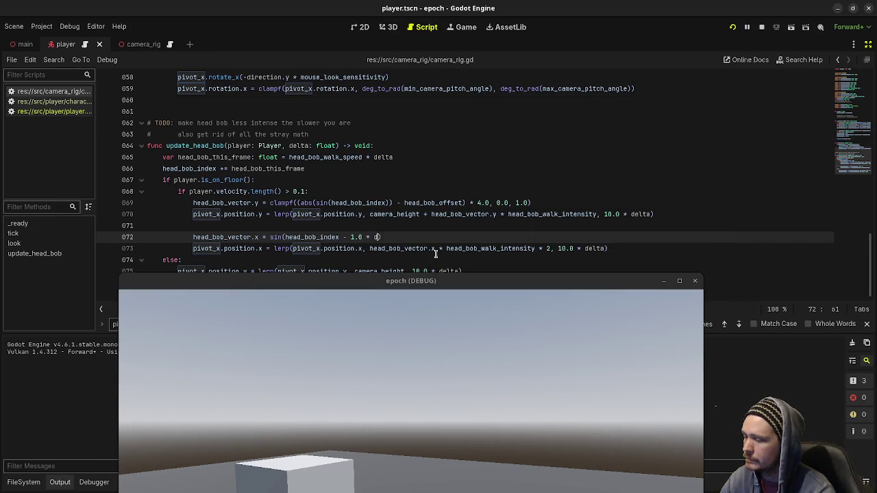
type("elta")
left_click(424, 283)
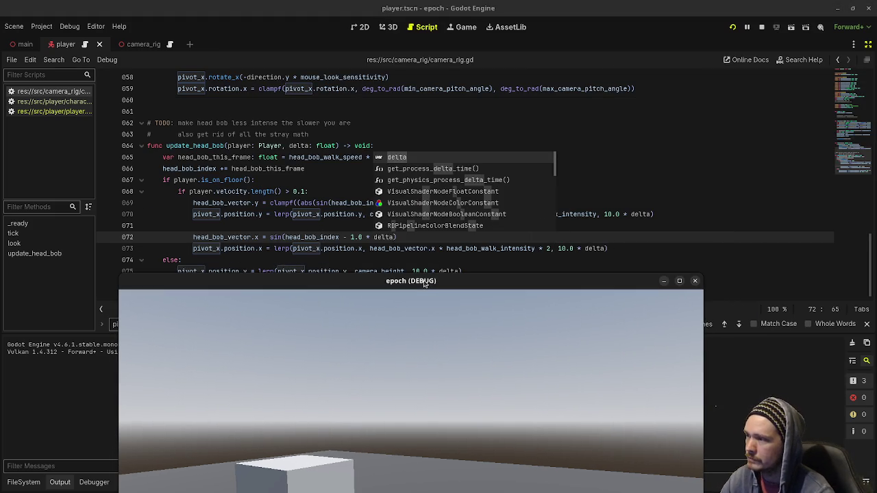
left_click_drag(424, 284, 444, 57)
- Walk back and forth around the cube with W and S to test the head bob, then stop the game
key("w")
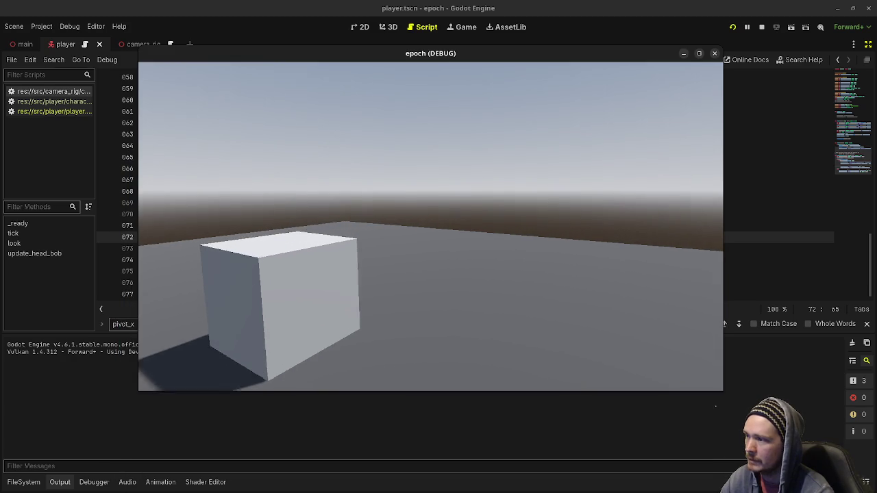
key("s")
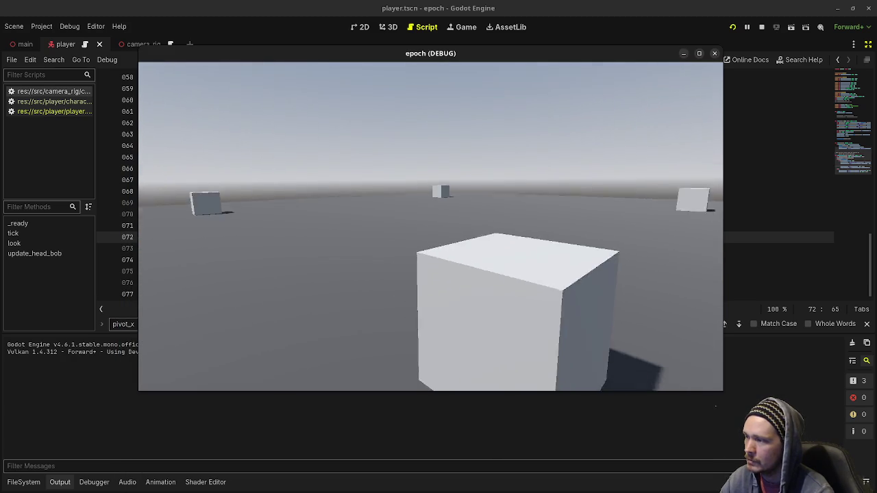
key("w")
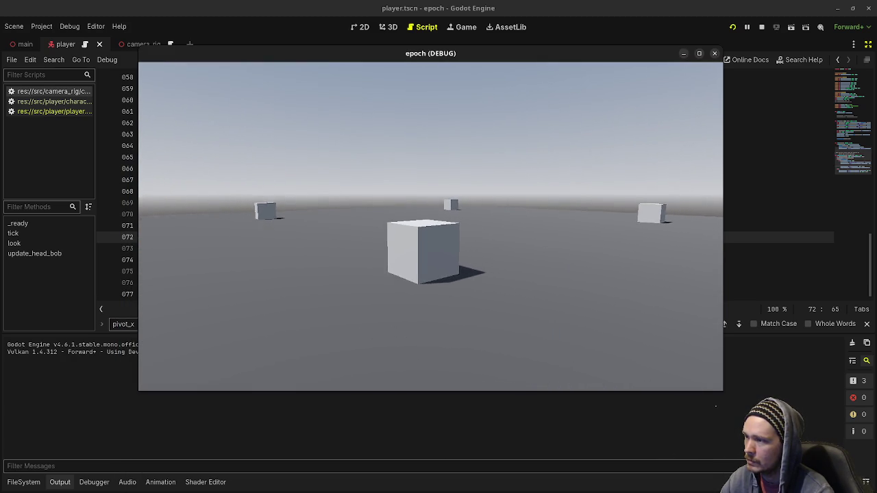
key("w")
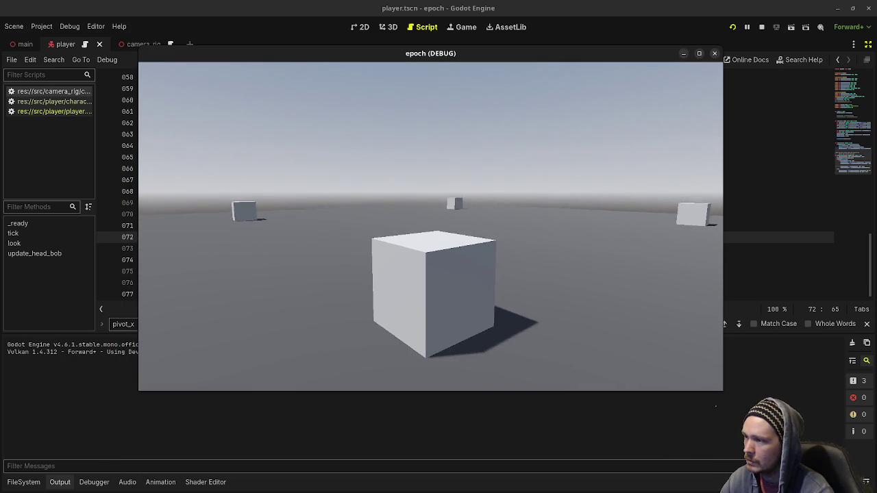
key("w")
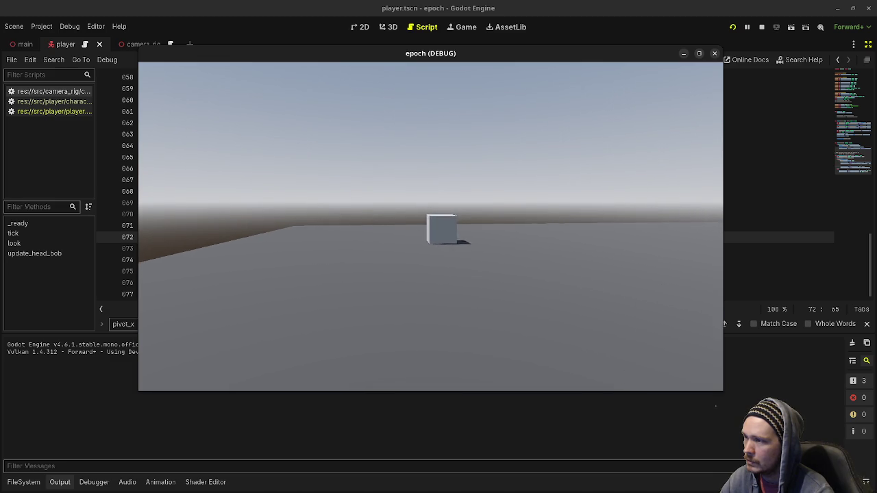
key("w")
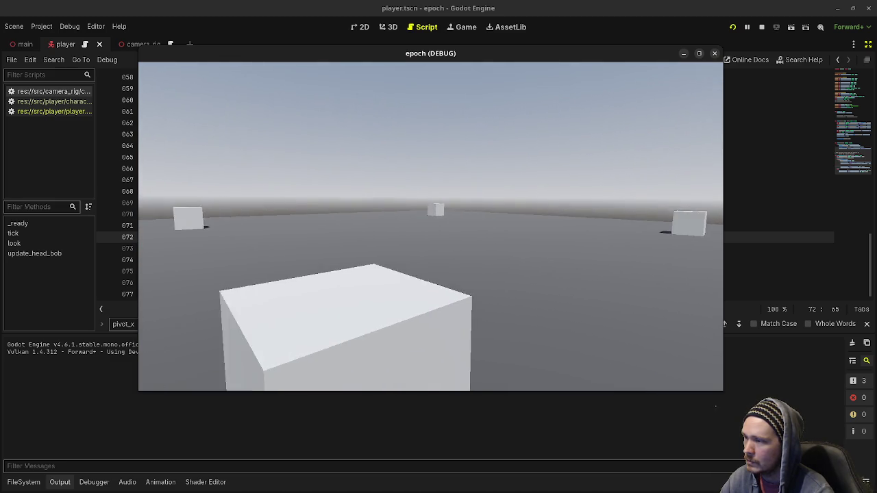
key("s")
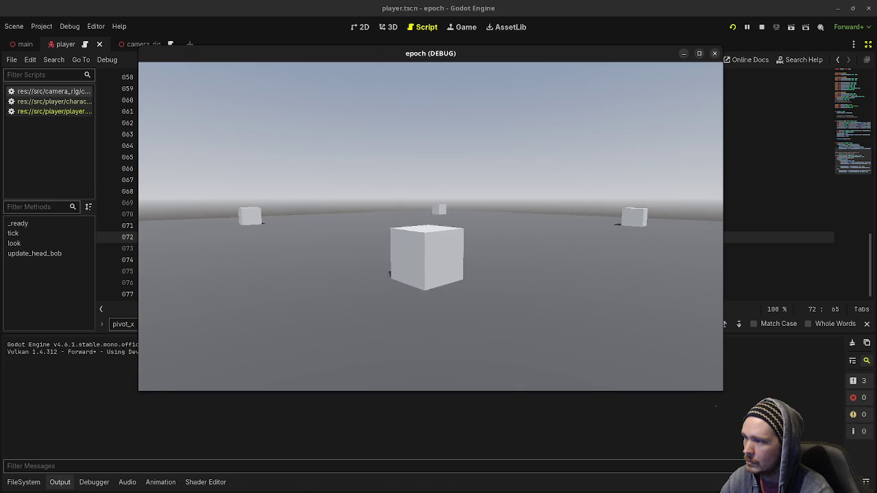
key("w")
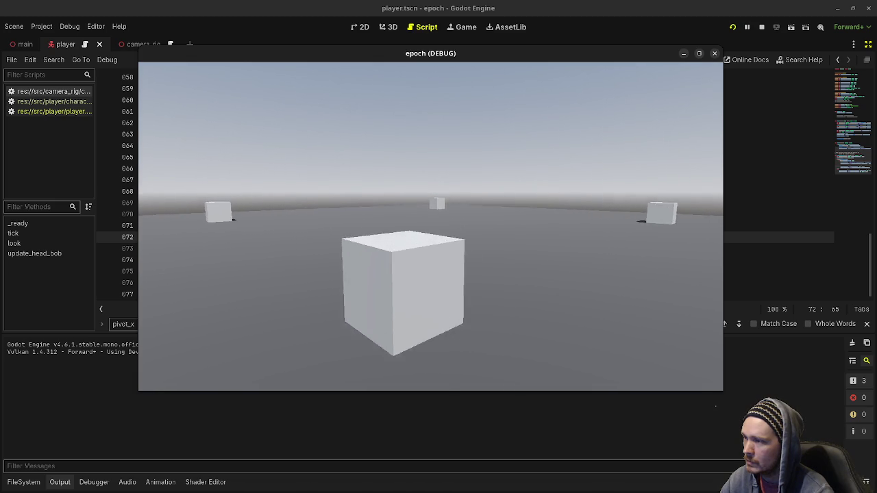
key("s")
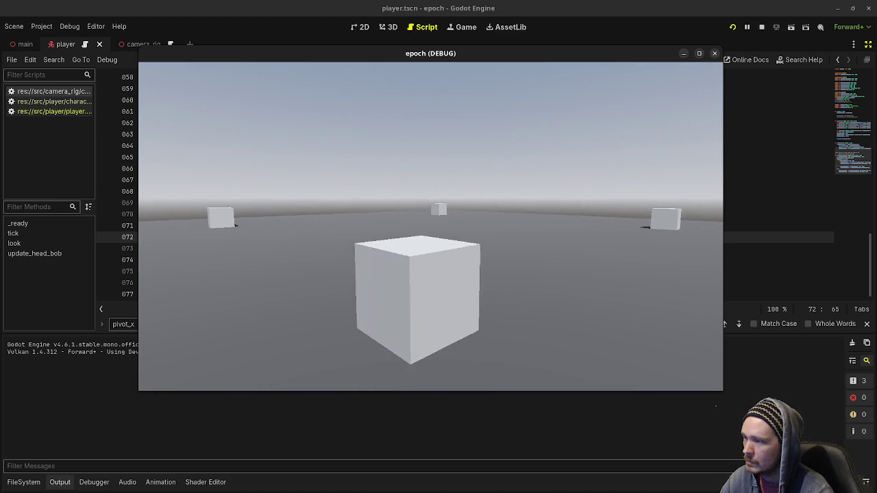
left_click(760, 26)
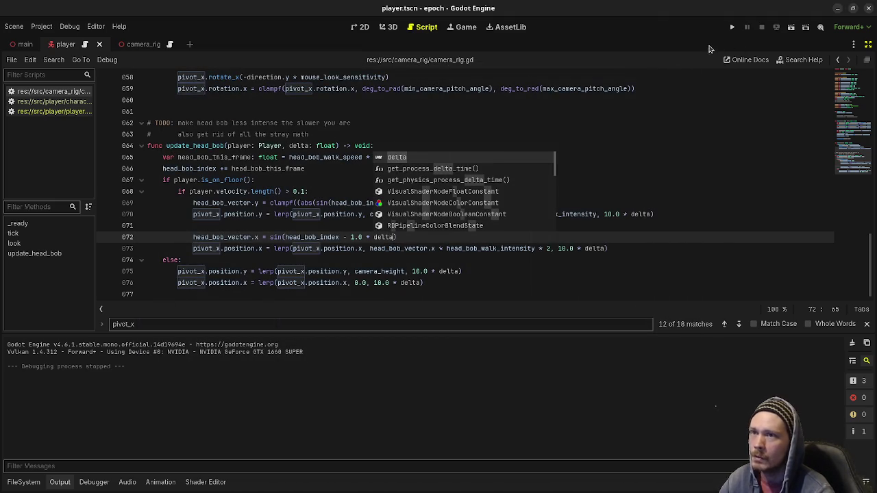
key("Escape")
- Flip line 72's sign to '+', save the script, and launch the game
left_click(350, 237)
key("ctrl+s")
key("F5")
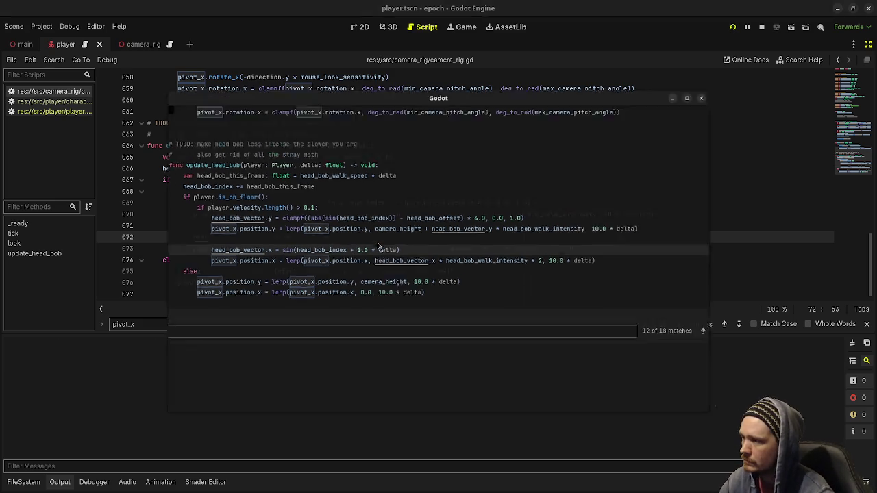
- Walk around and onto the cube with WASD to test the '+' phase head bob
key("w")
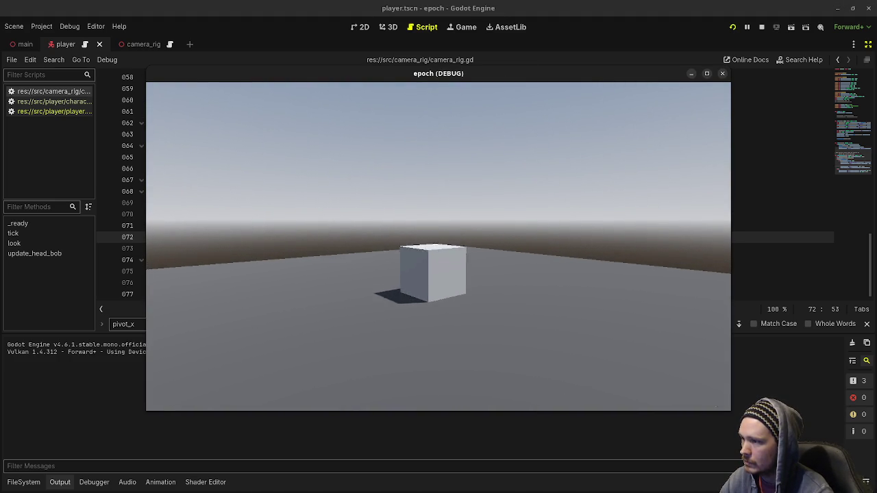
key("w")
key("w")
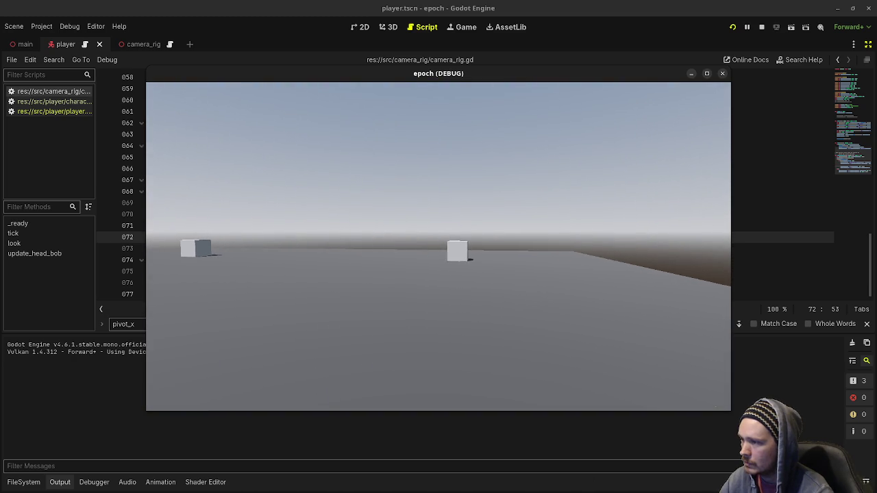
key("w")
key("w")
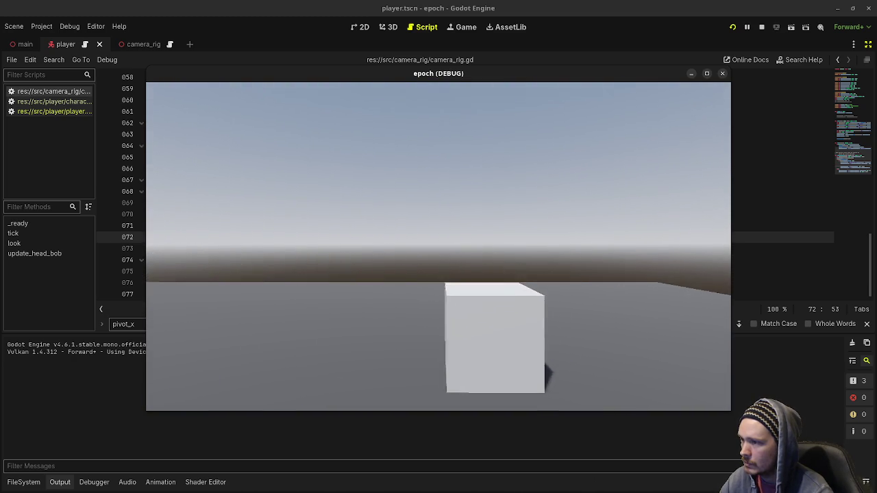
key("w")
key("a")
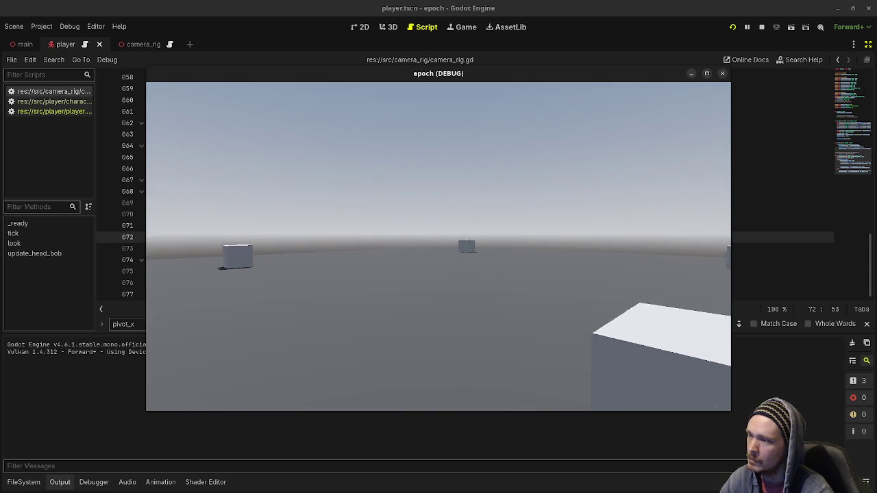
key("d")
key("s")
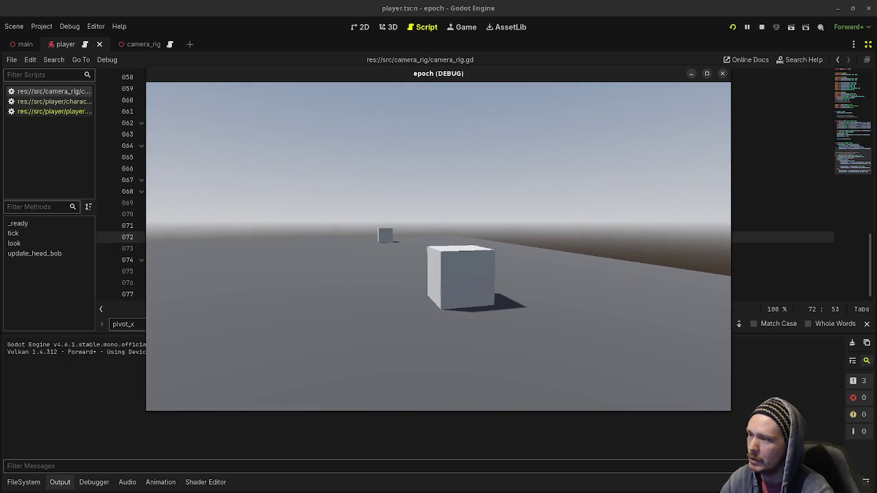
key("w")
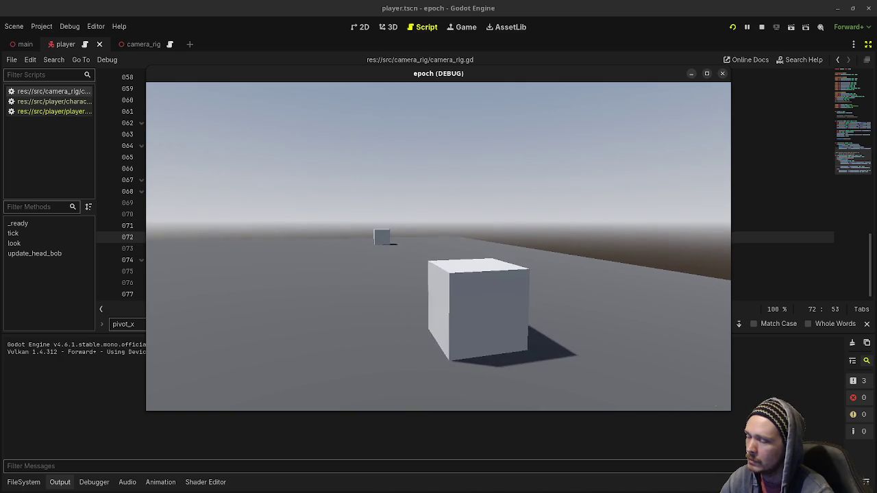
key("w")
key("s")
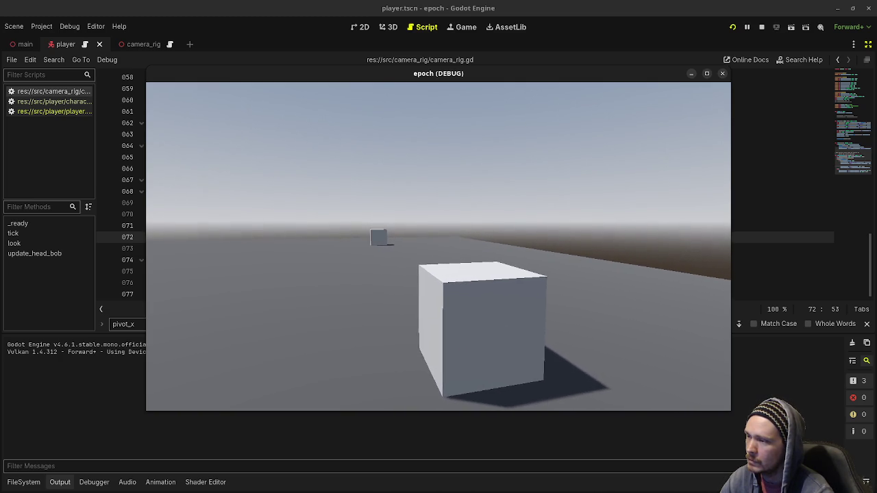
key("d")
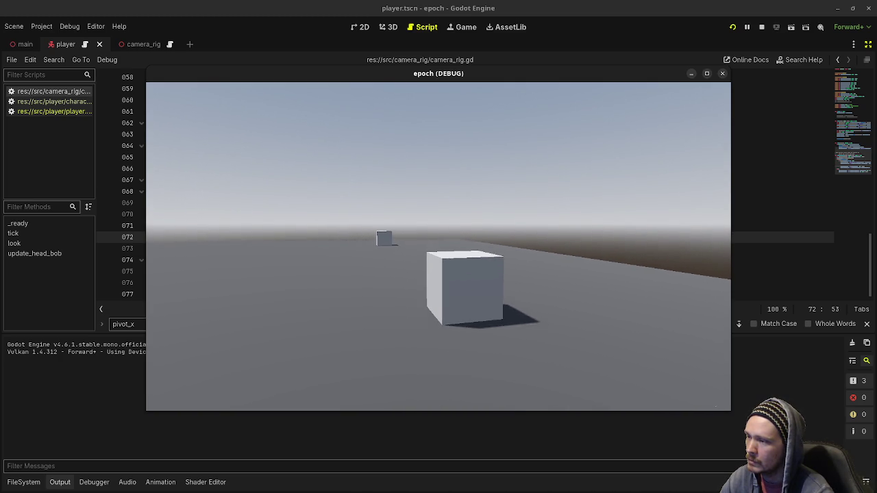
key("w")
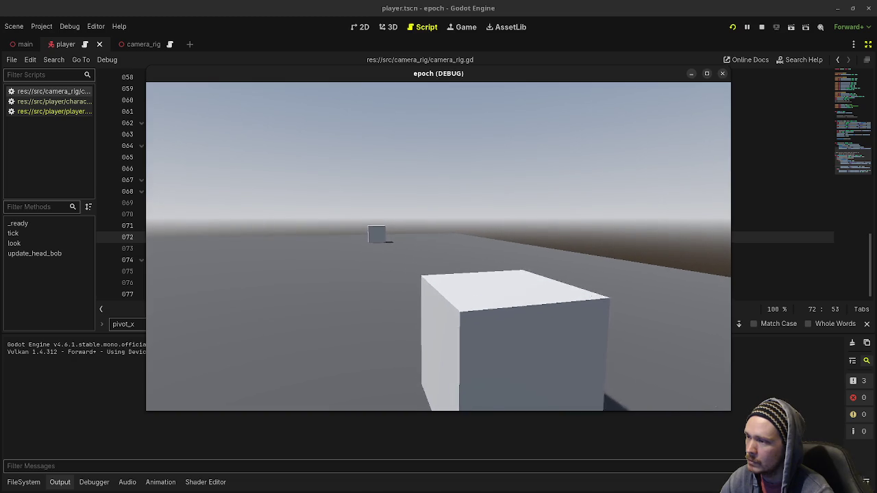
key("s")
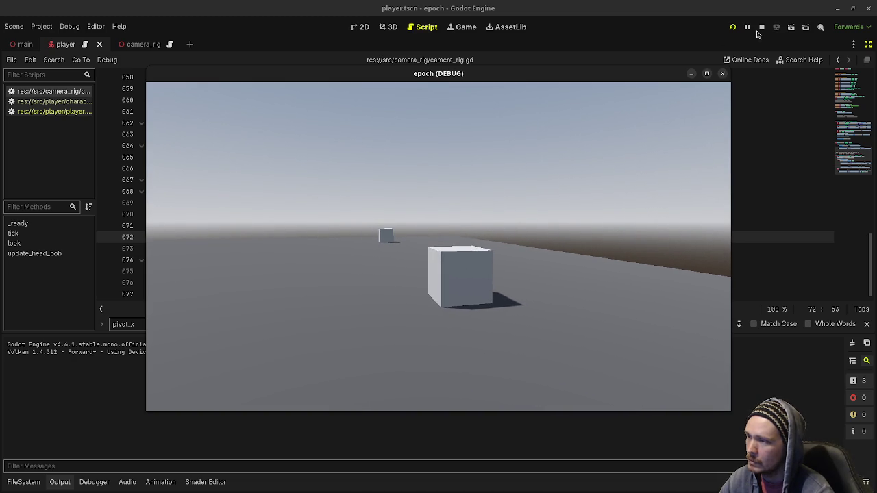
- Stop the game, restore the '-' on line 72, relaunch, and move the window off the code
left_click(760, 28)
key("BackSpace")
type("-")
key("F5")
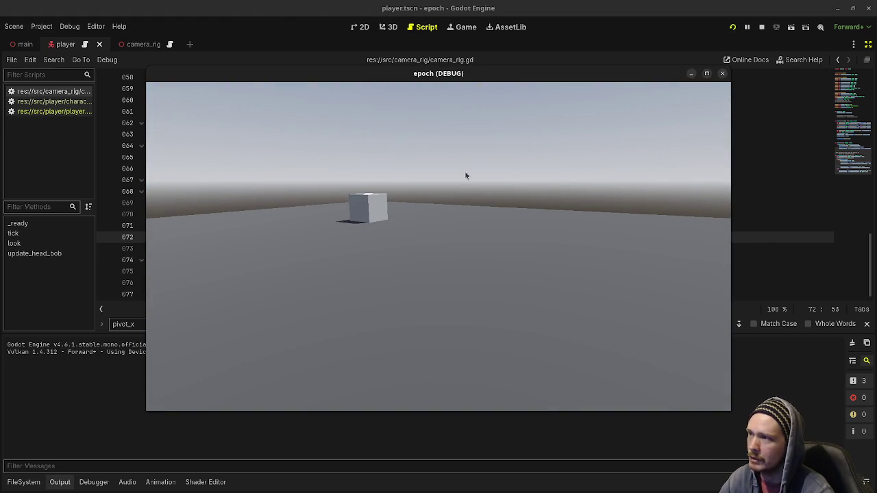
left_click_drag(481, 77, 445, 258)
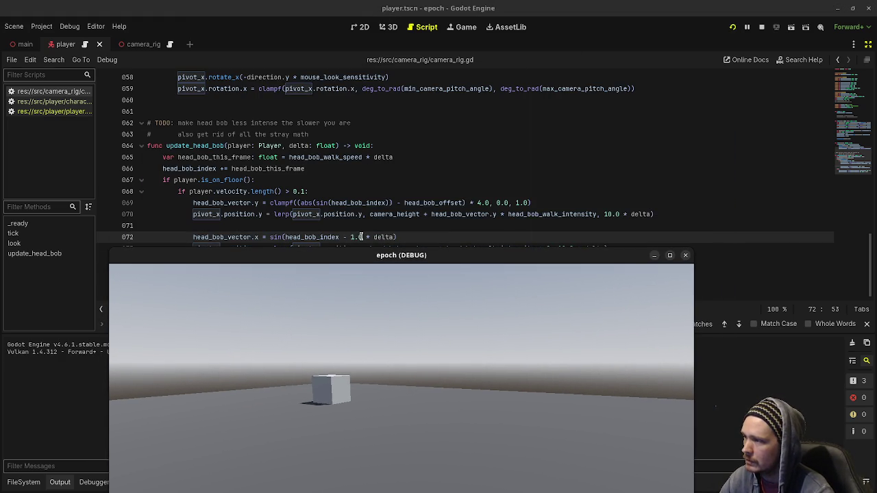
- Move the game window up and right, then walk past the cube and back
left_click(361, 237)
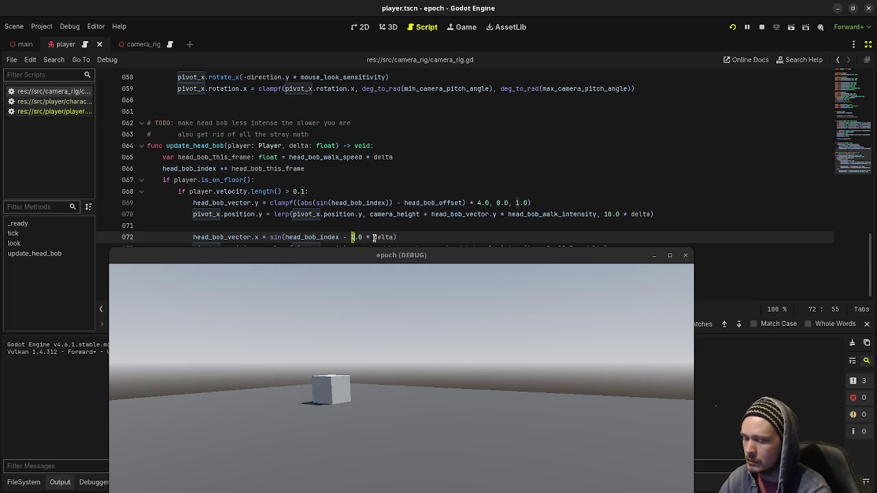
left_click_drag(375, 253, 405, 108)
left_click(446, 241)
key("w")
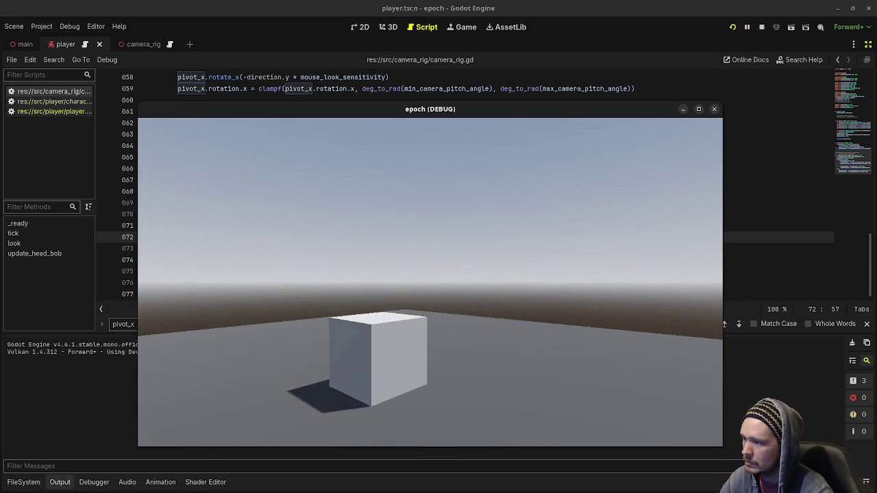
key("w")
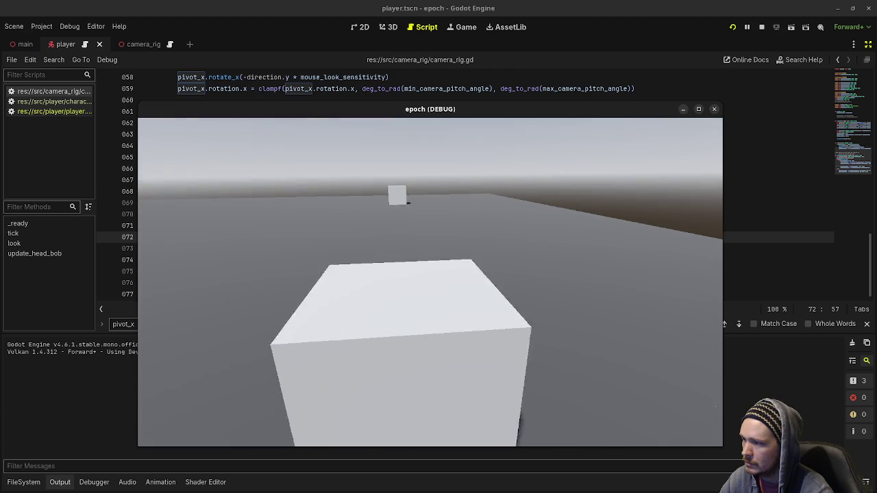
key("s")
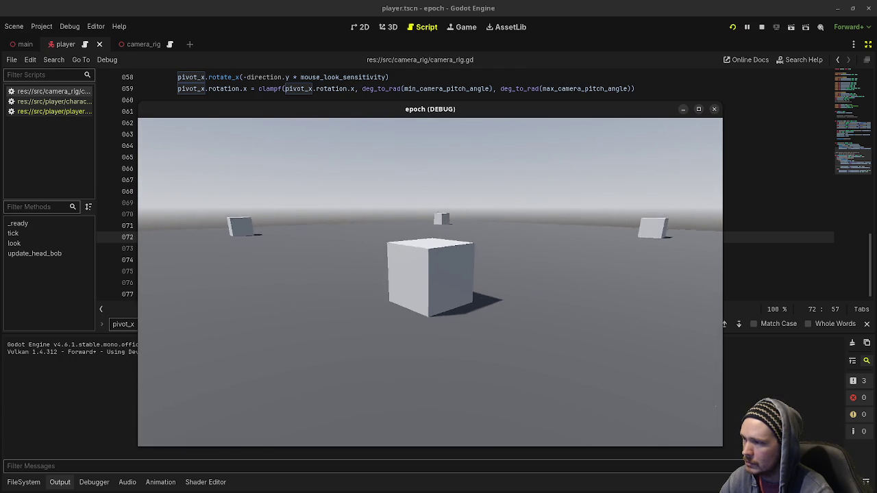
key("s")
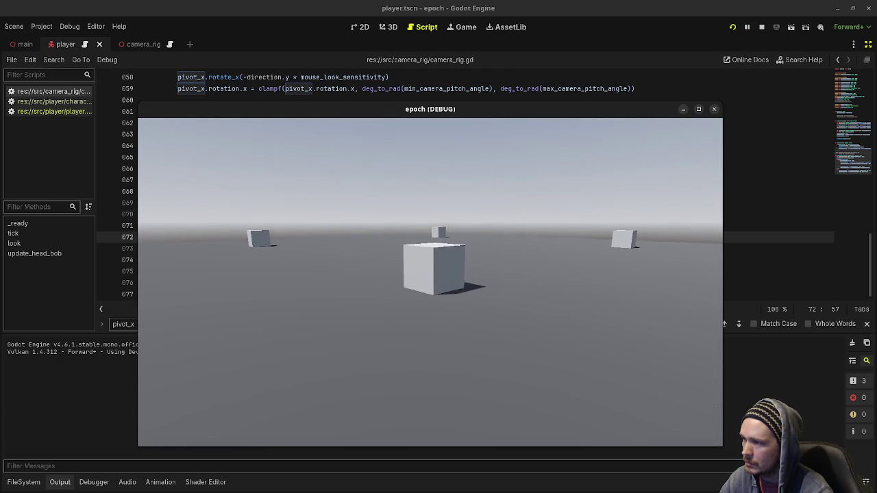
- Keep walking to and from the centre cube, then maximize the game window
key("w")
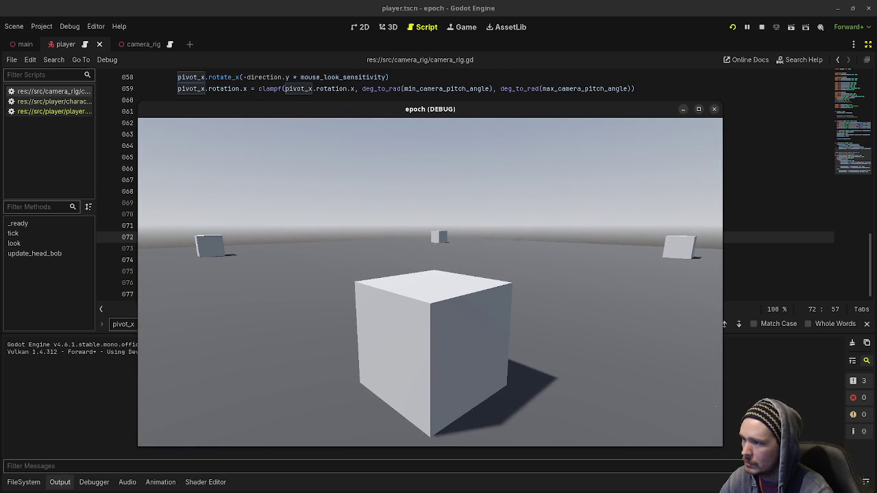
key("s")
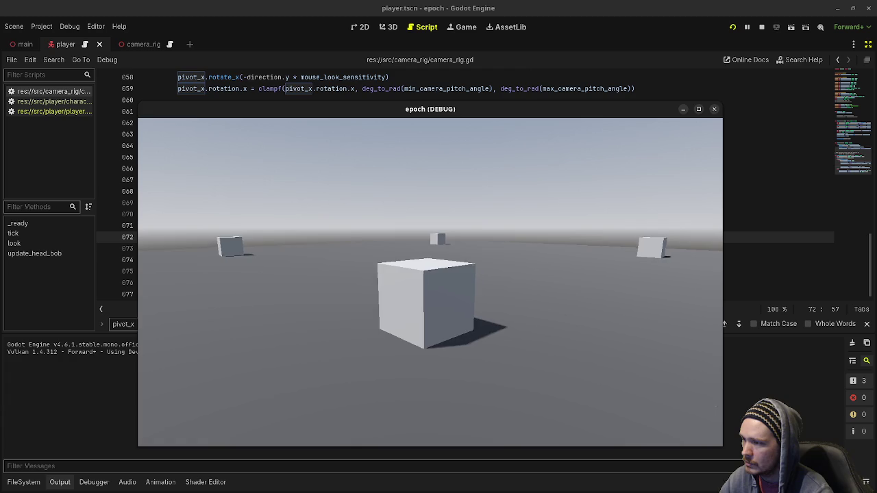
key("s")
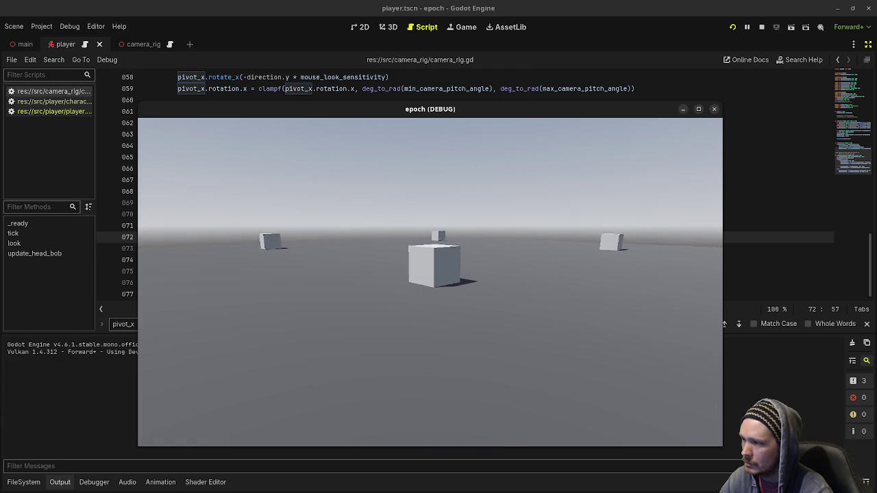
key("w")
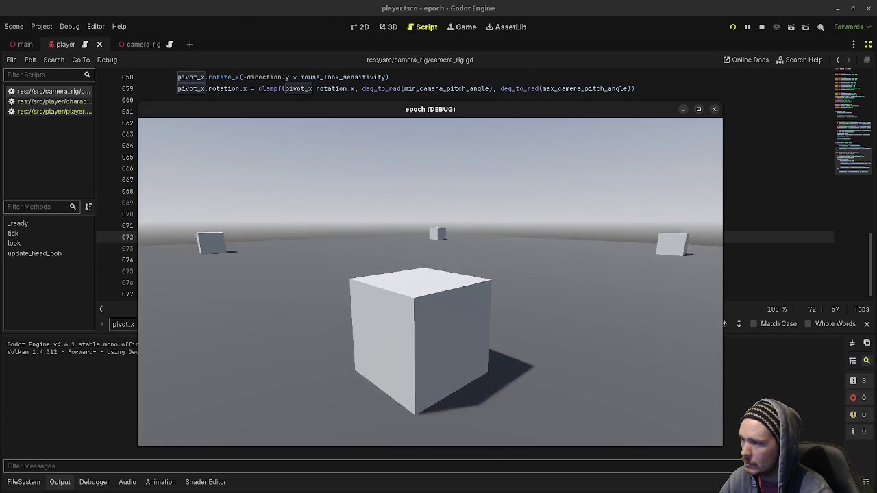
key("s")
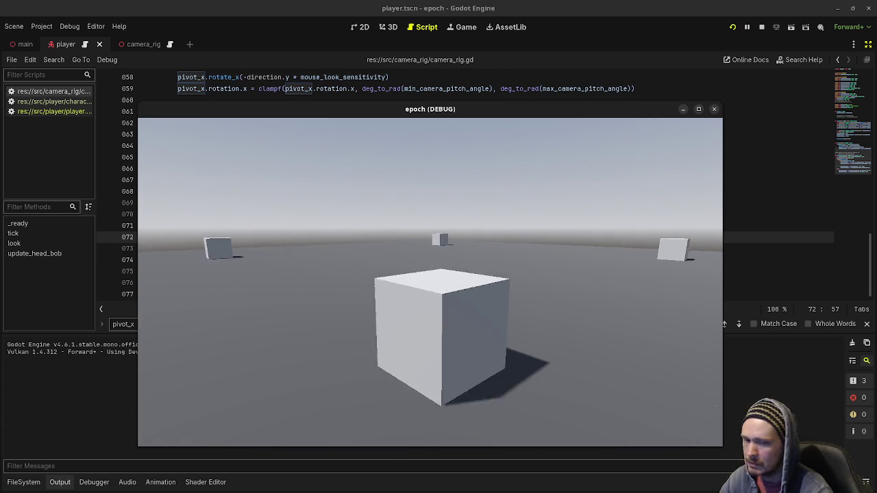
key("w")
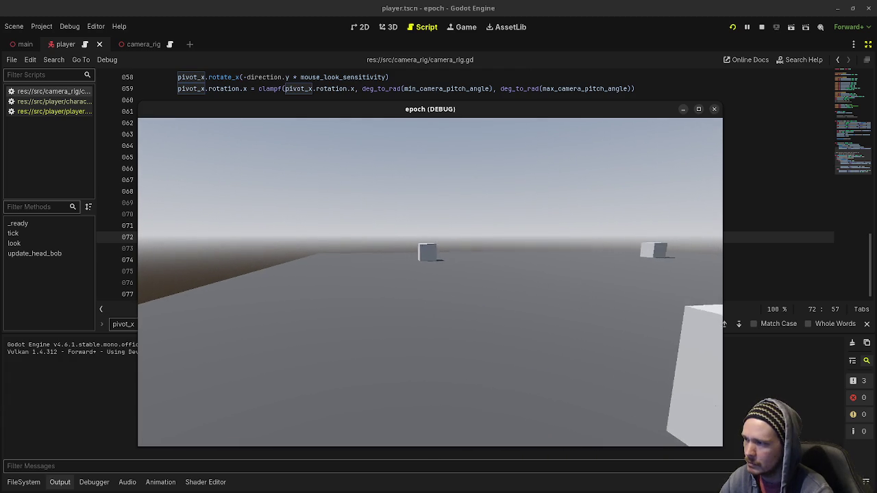
key("Escape")
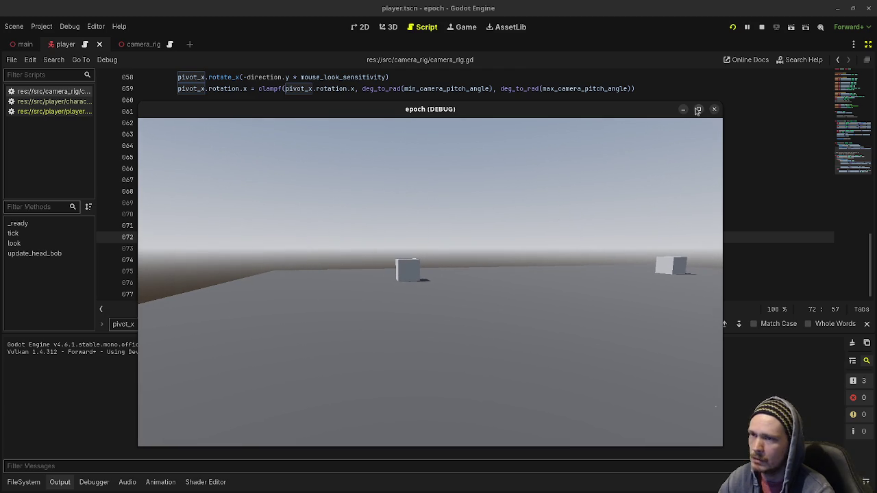
left_click(698, 109)
- Walk forward and back among the cubes in the maximized game to check the bob
key("w")
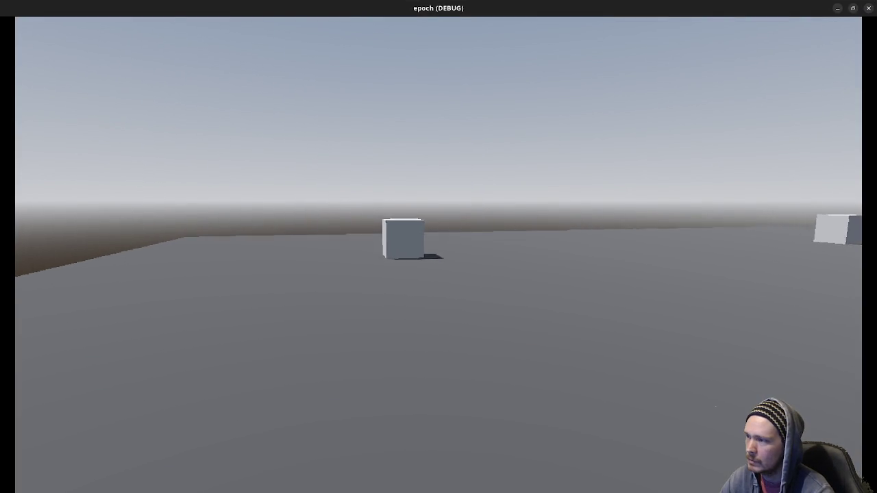
key("w")
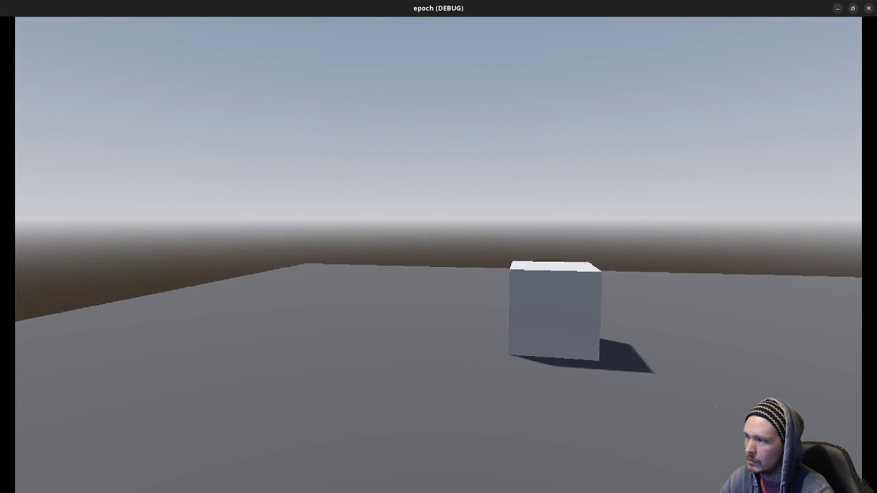
key("w")
key("space")
key("s")
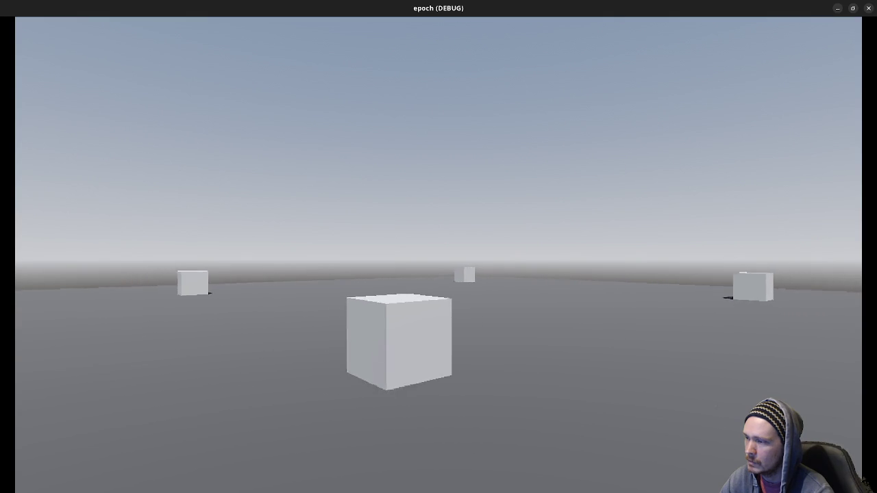
key("w")
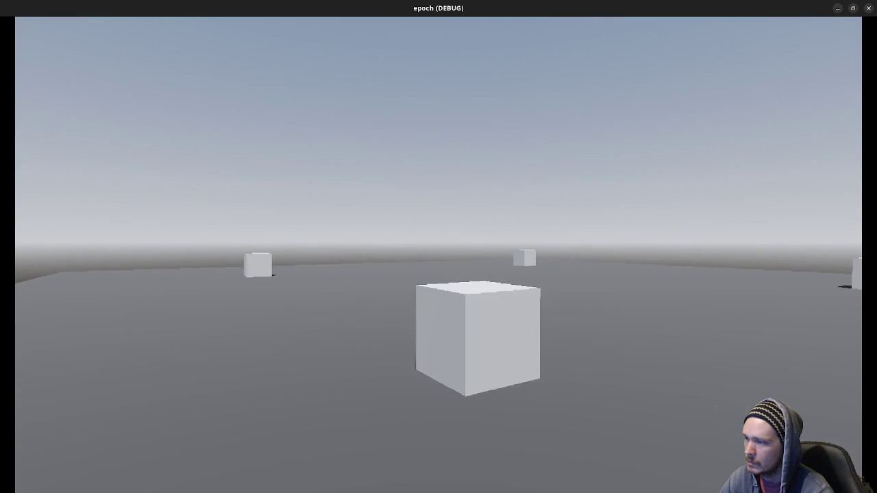
key("w")
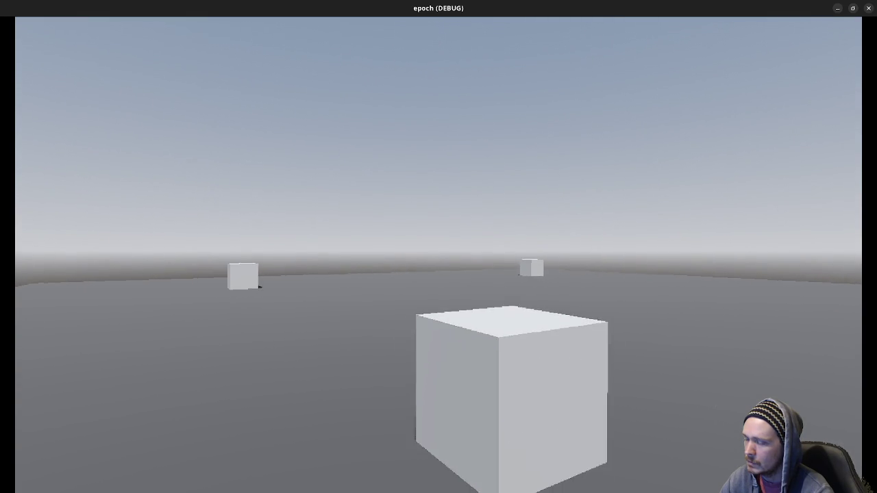
key("s")
key("w")
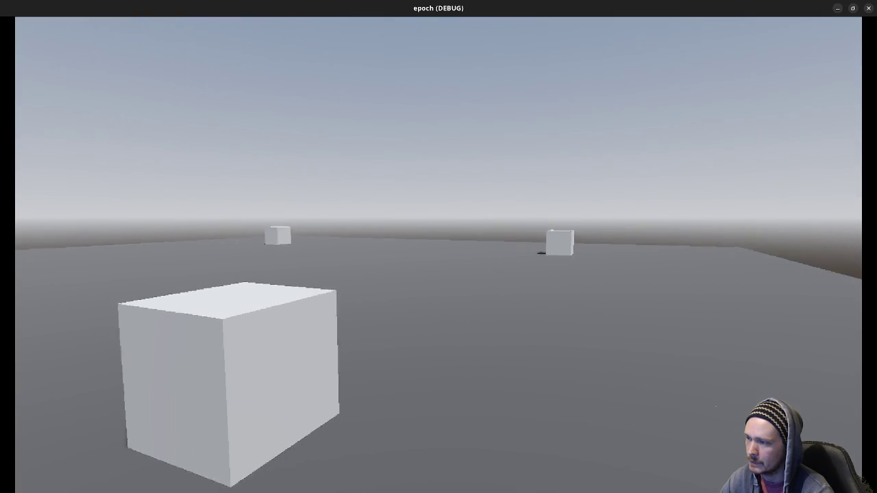
key("d")
key("w")
key("w")
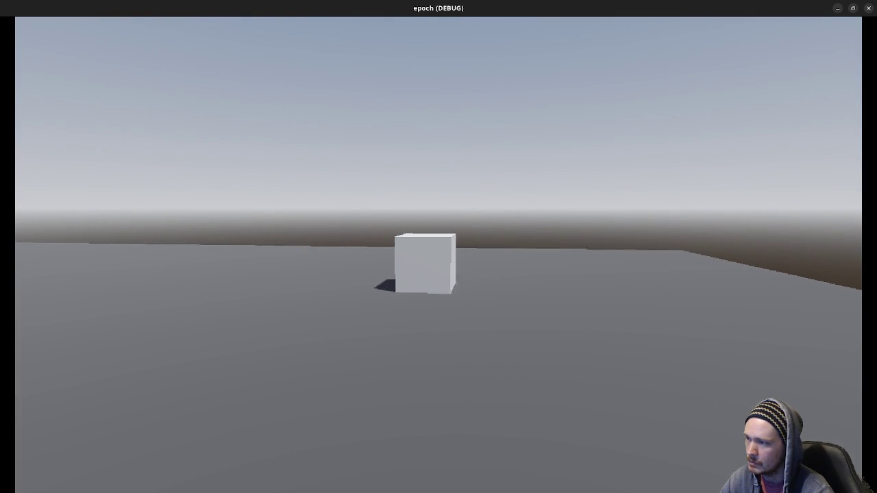
key("w")
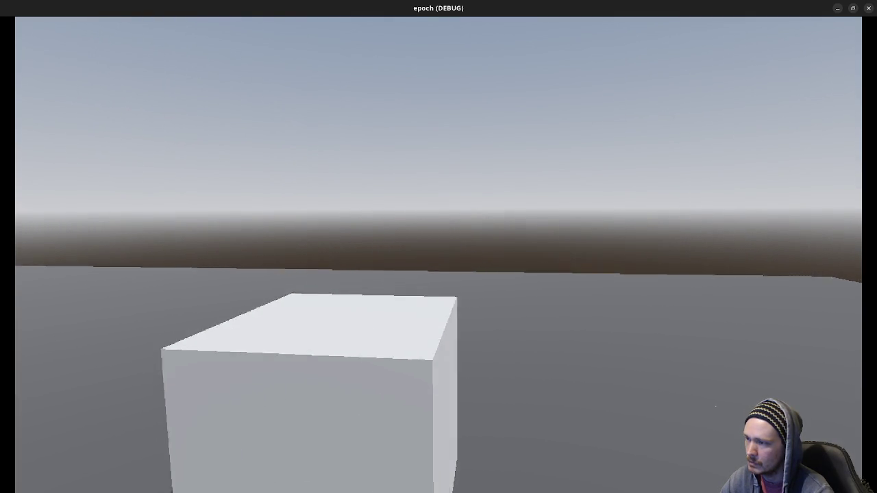
key("s")
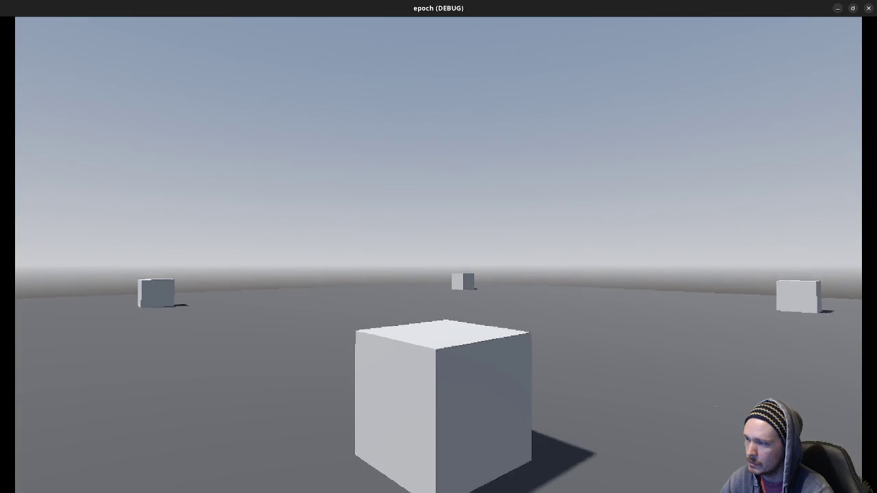
key("w")
key("a")
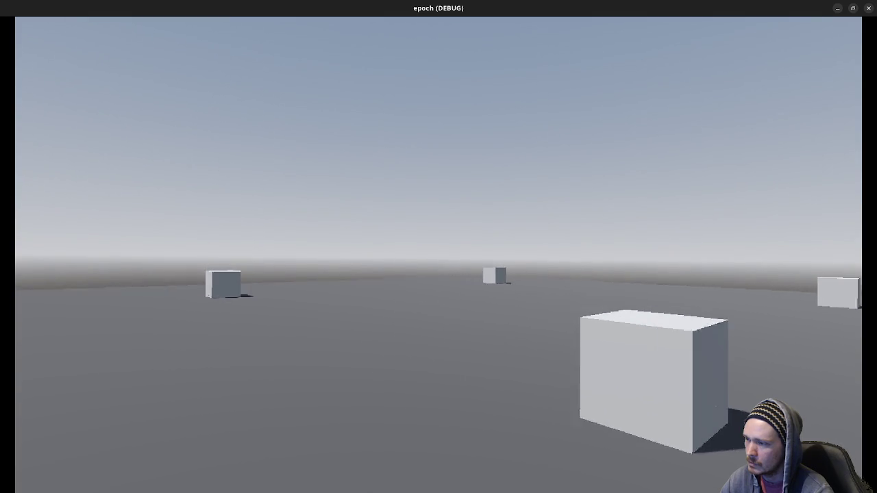
- Strafe left and right past the near cube to check sideways bob, then stop the game
key("w")
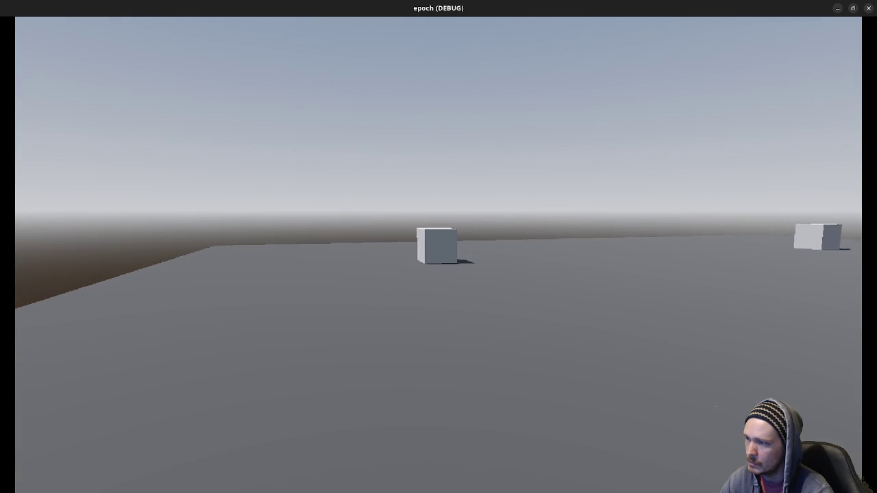
key("w")
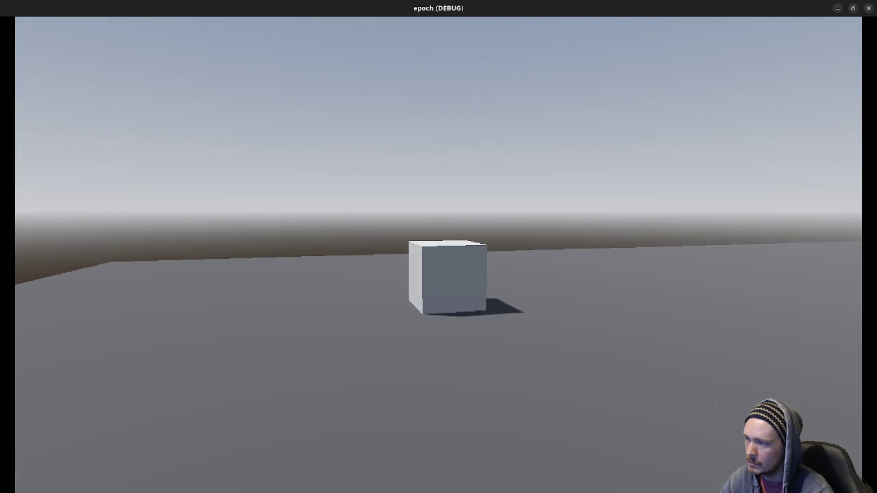
key("s")
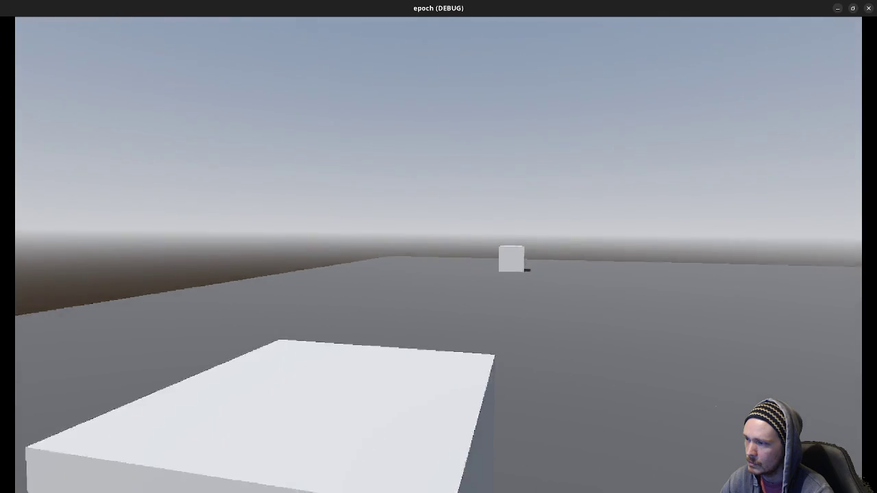
key("s")
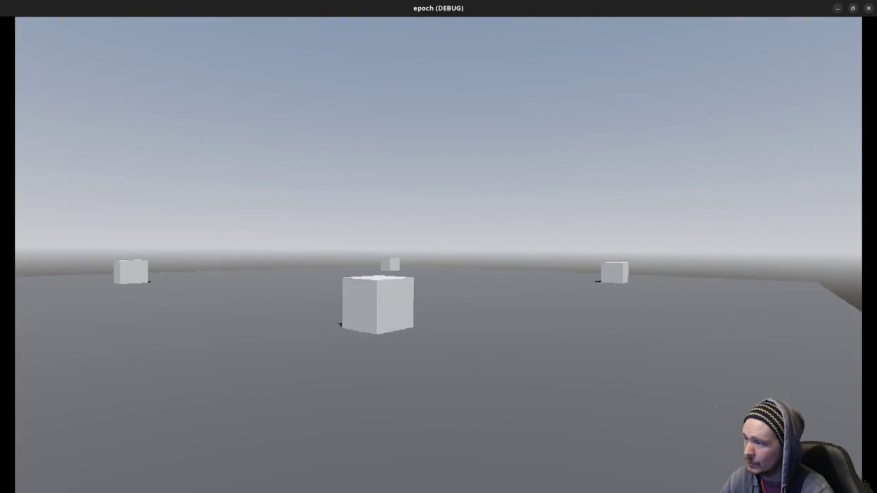
key("w")
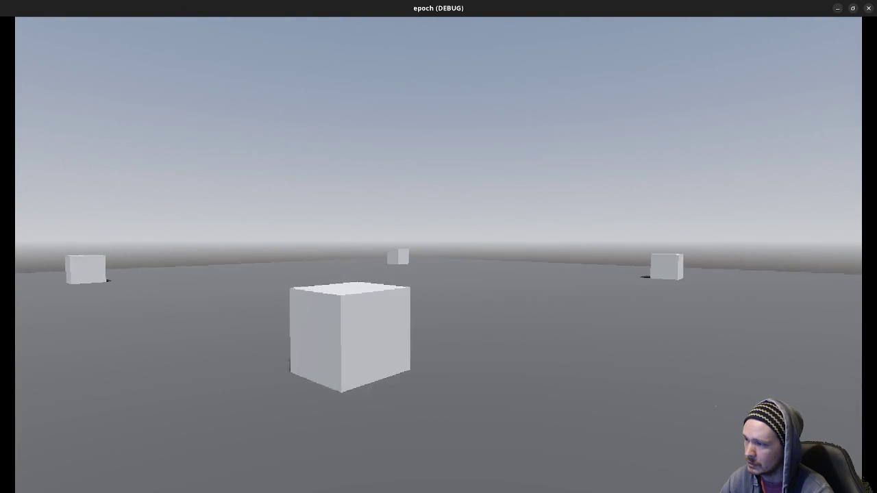
key("s")
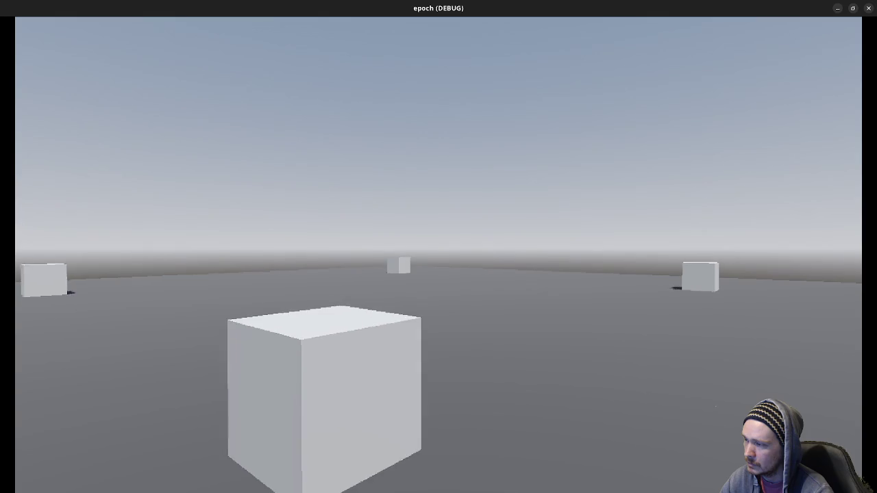
key("a")
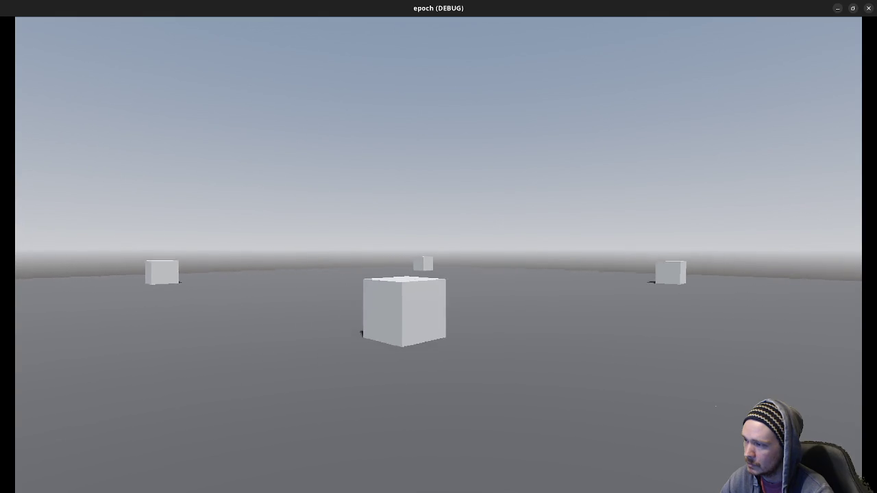
key("w")
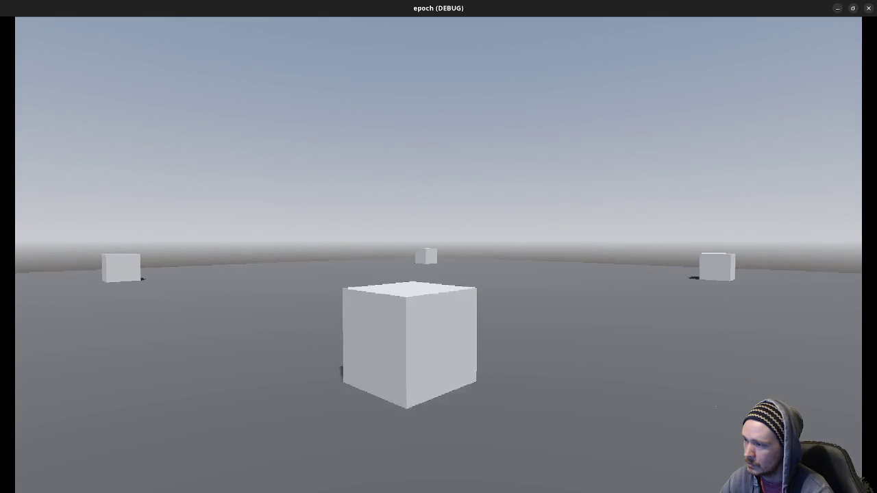
key("d")
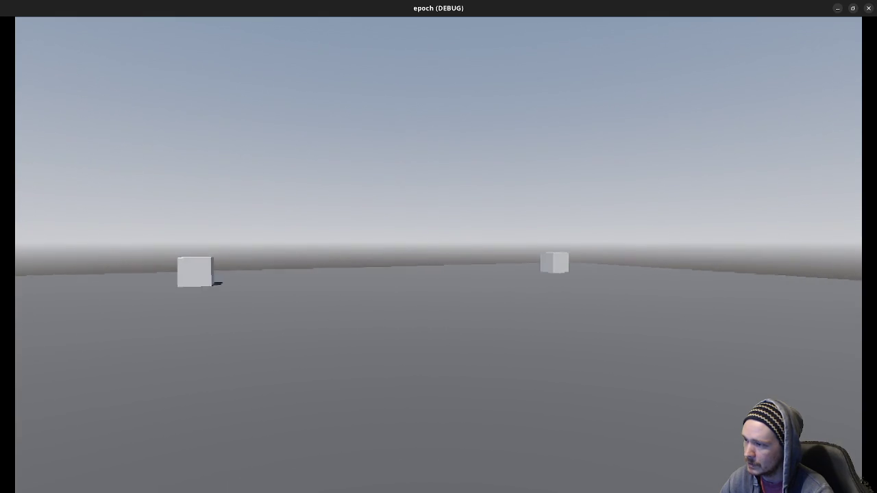
key("a")
key("w")
key("w")
key("a")
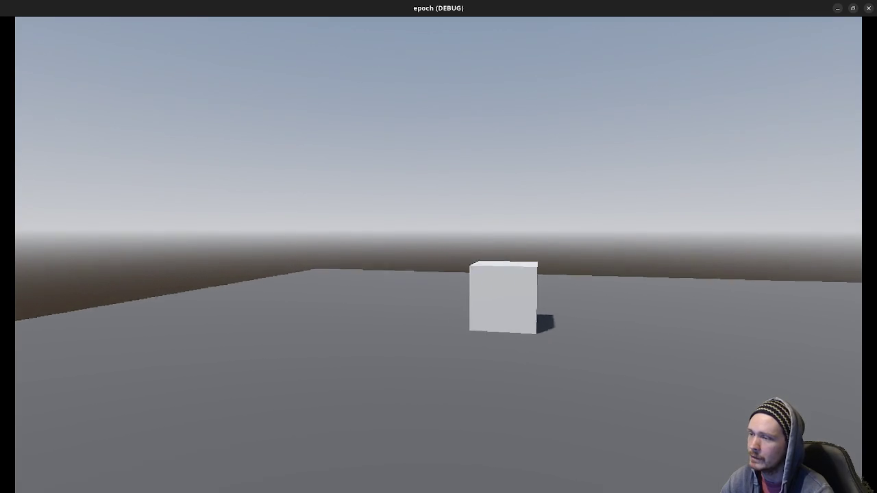
key("d")
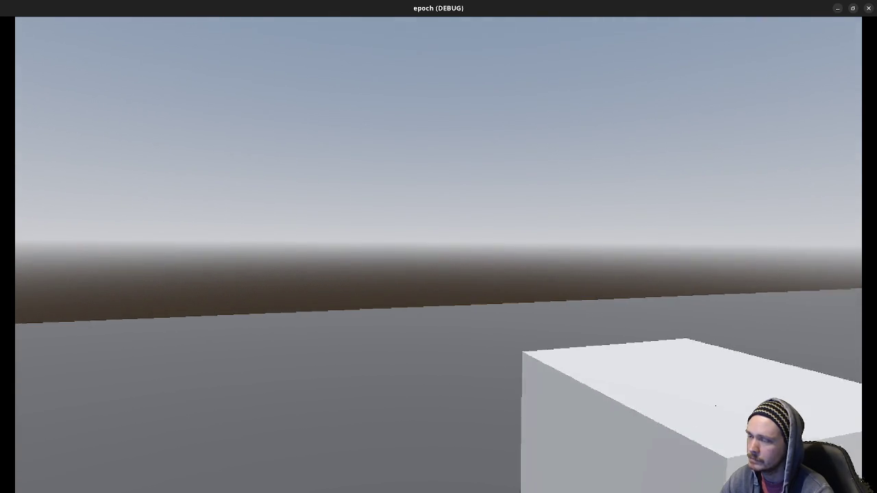
key("s")
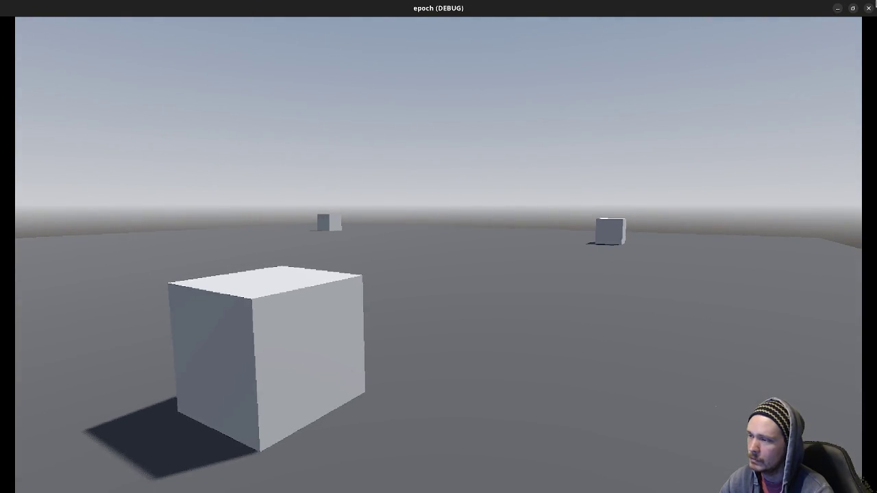
key("Escape")
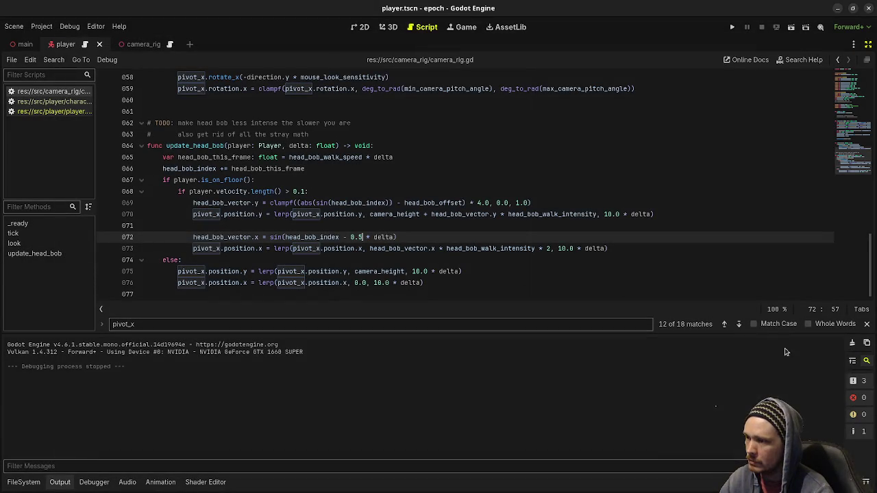
- Bring back the scene panels and show the CameraRig node's properties in the Inspector
left_click(868, 45)
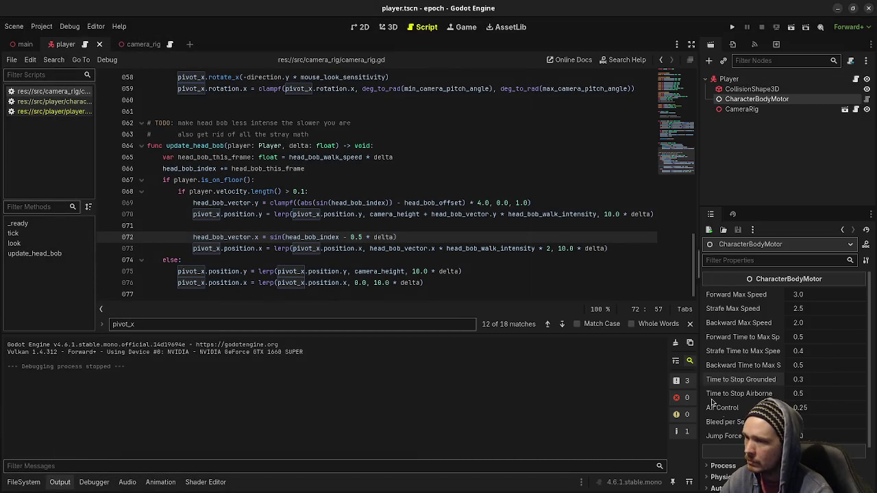
scroll(740, 424, "down", 2)
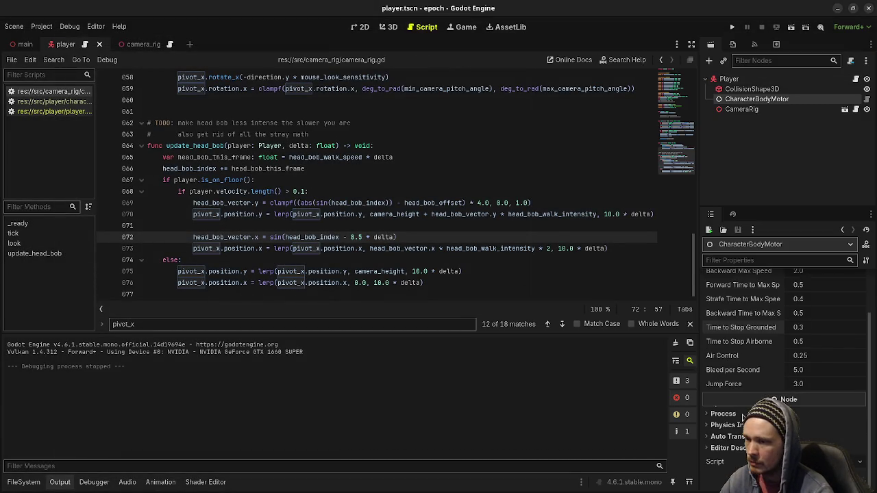
left_click(747, 111)
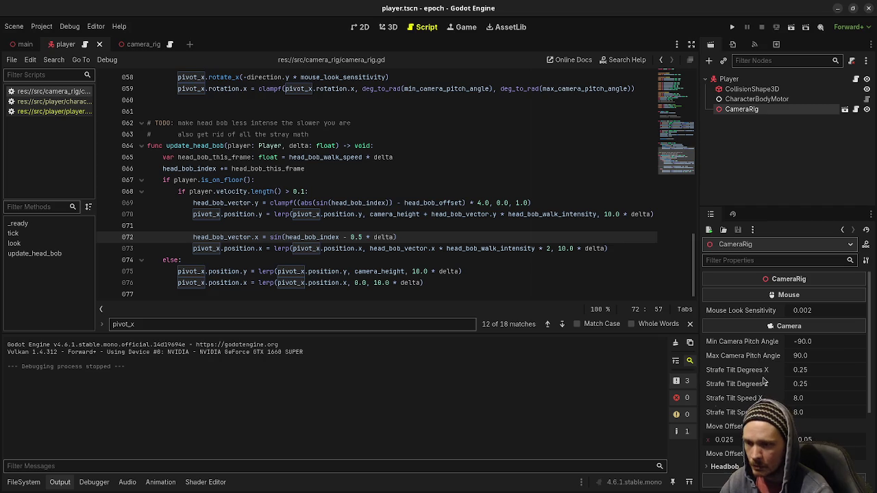
scroll(762, 375, "down", 2)
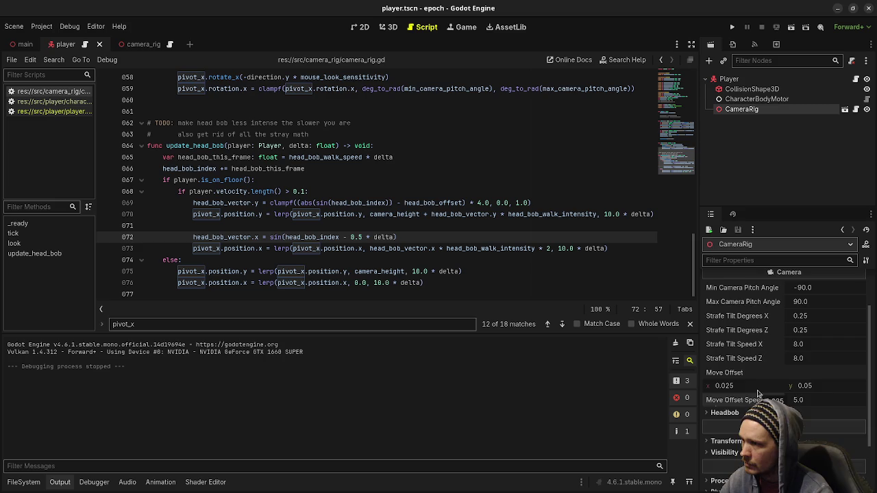
scroll(758, 393, "up", 1)
scroll(759, 393, "down", 2)
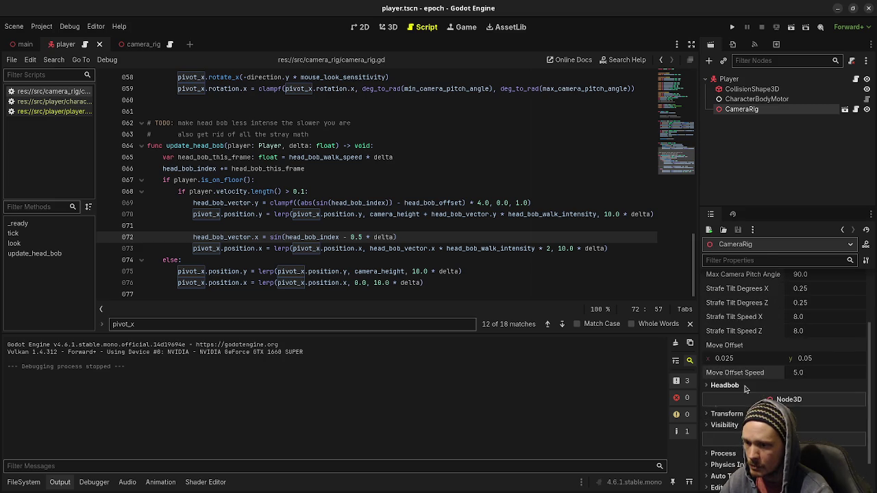
- Set Headbob's Head Bob Walk Intensity to 0.5, save the scene, and run the project
left_click(746, 387)
scroll(747, 394, "down", 1)
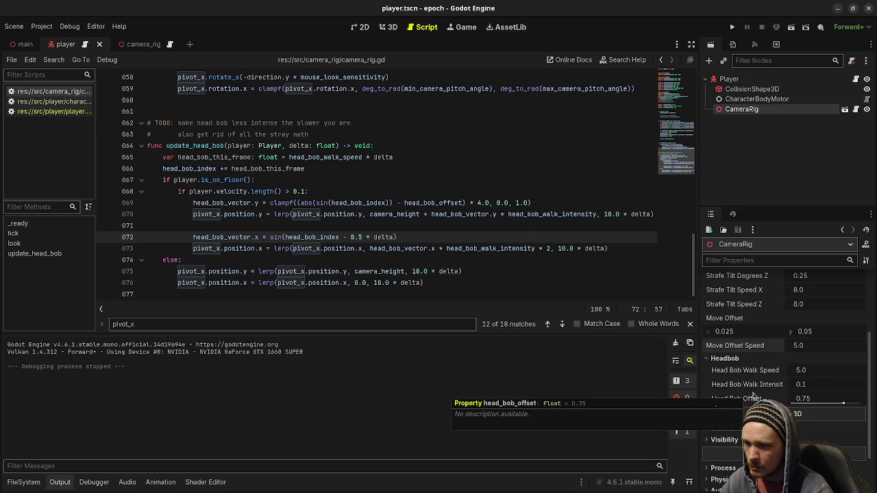
left_click(815, 386)
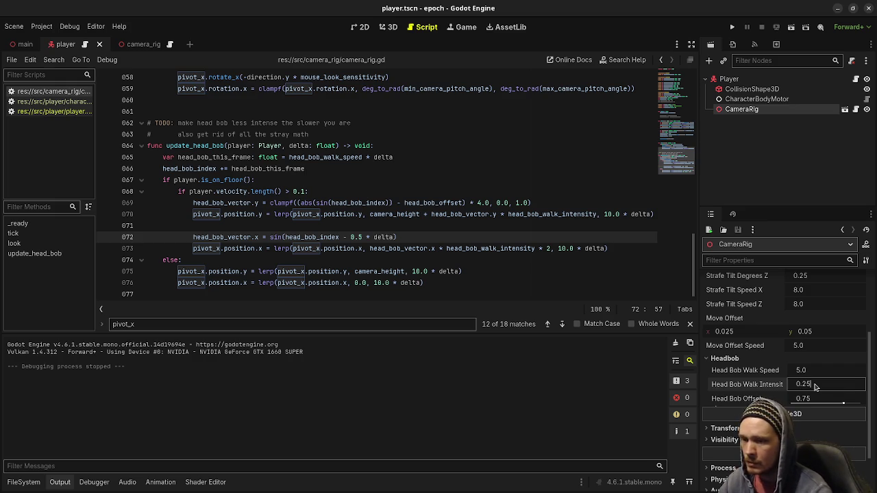
type("0.5")
key("ctrl+s")
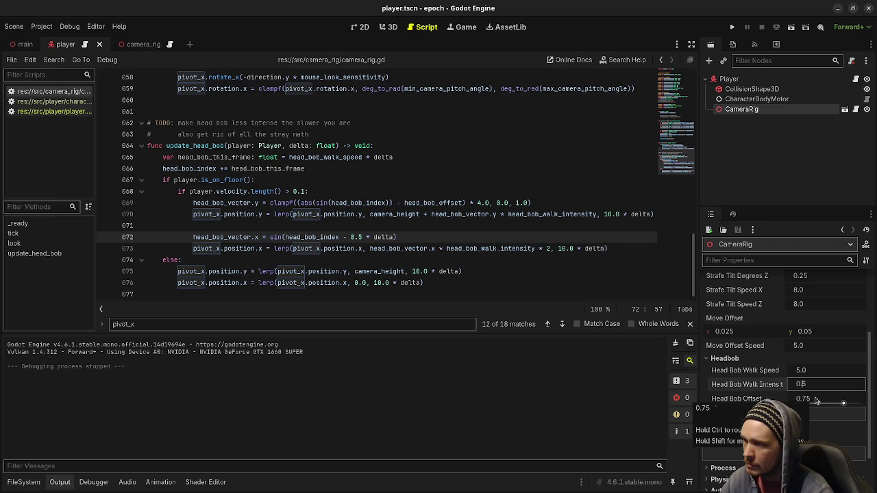
left_click(643, 282)
key("F5")
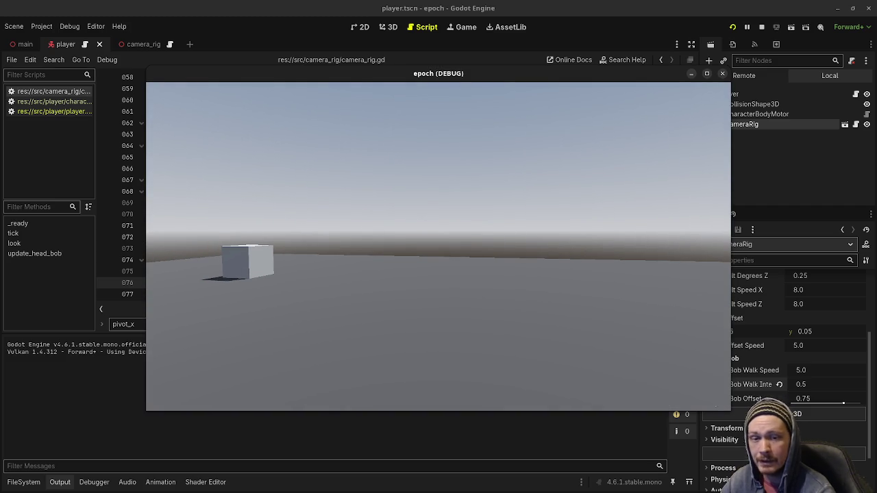
- Walk and strafe among the test cubes to playtest the 0.5 head bob
key("a")
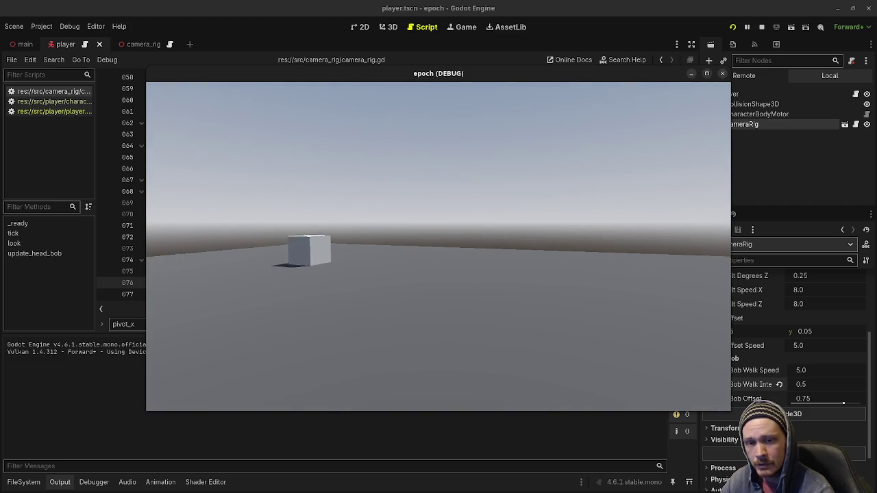
key("w")
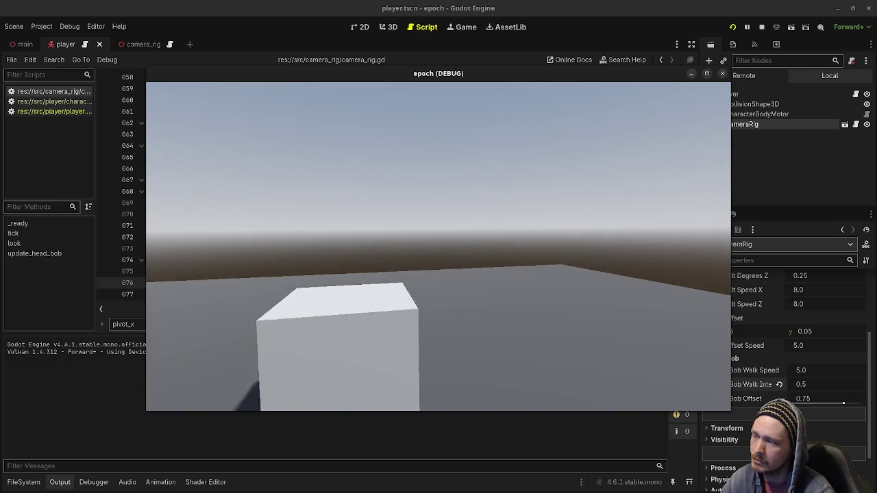
key("d")
key("s")
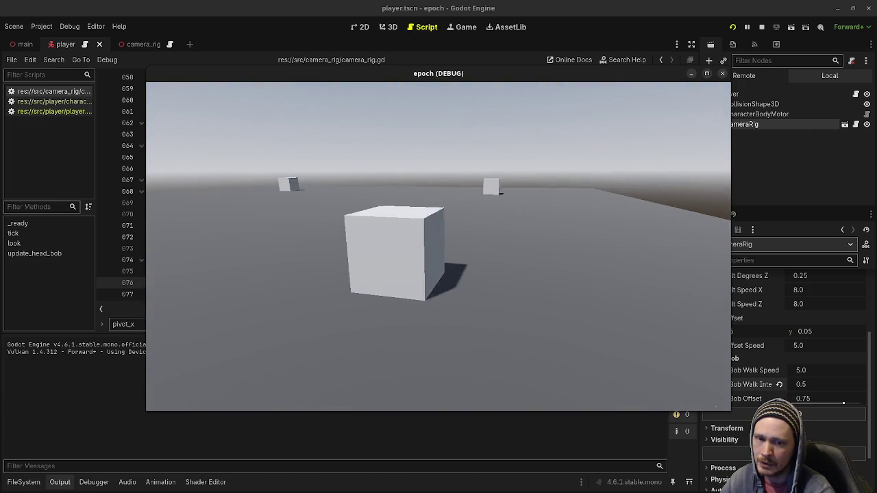
key("d")
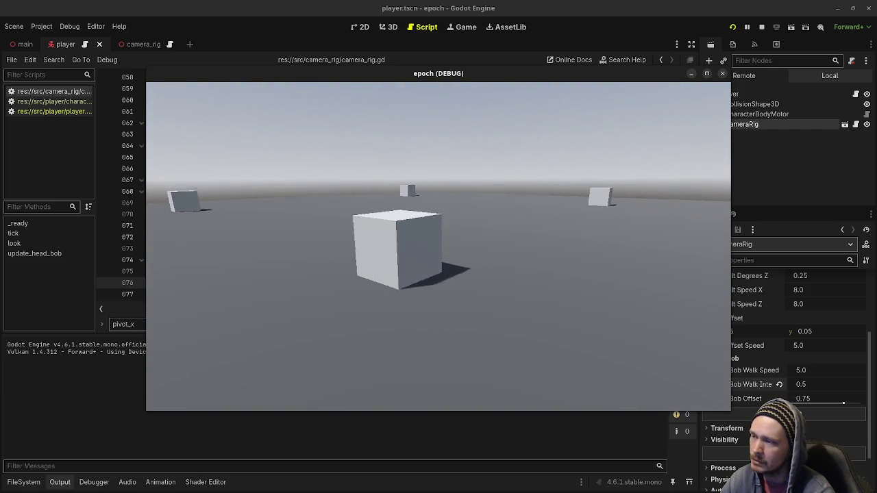
key("w")
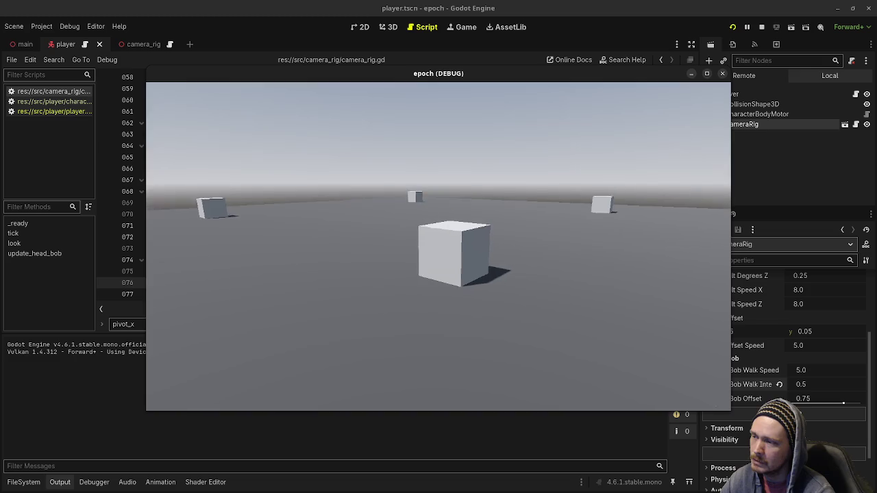
key("w")
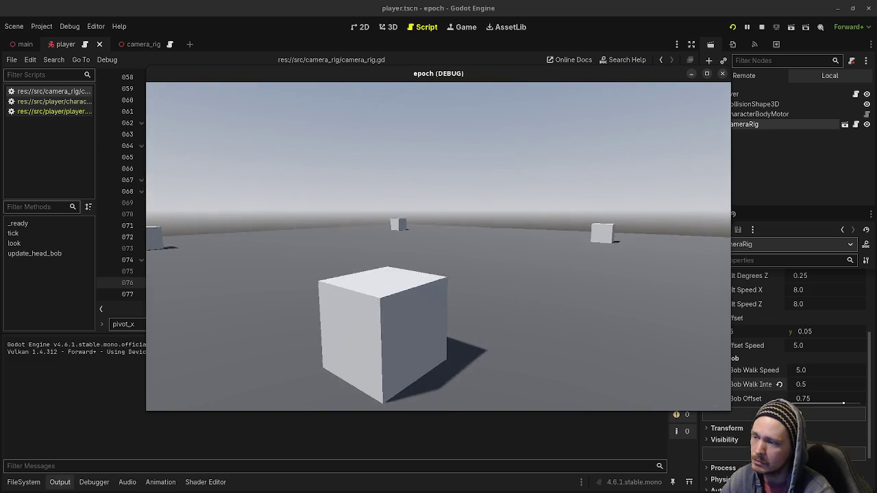
key("w")
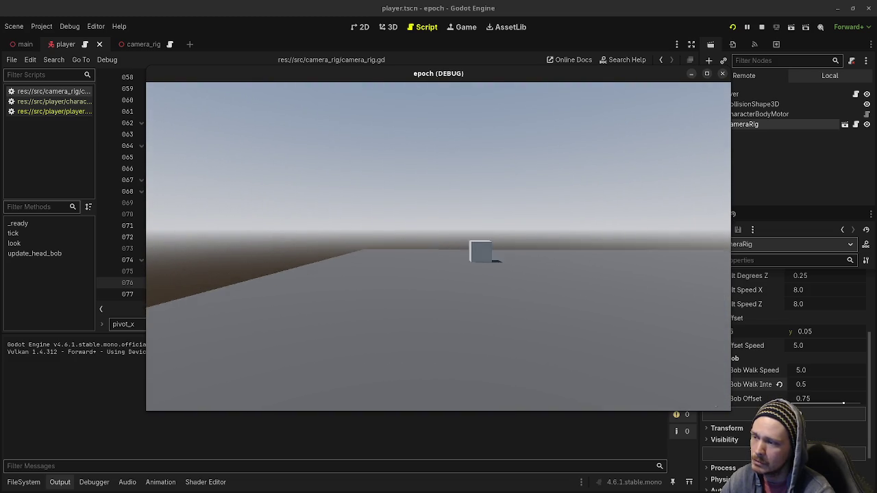
key("w")
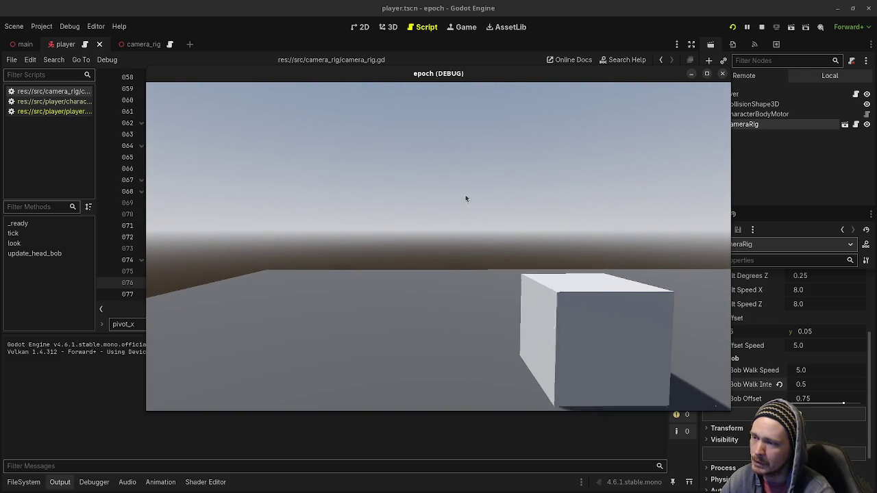
- Slide the game window down to view line 72's sway term, then back over the editor
left_click_drag(505, 79, 482, 304)
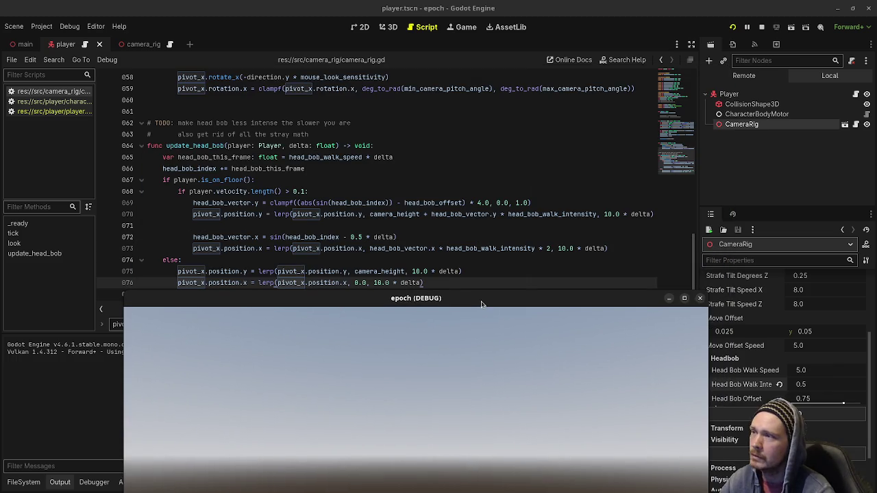
left_click(346, 237)
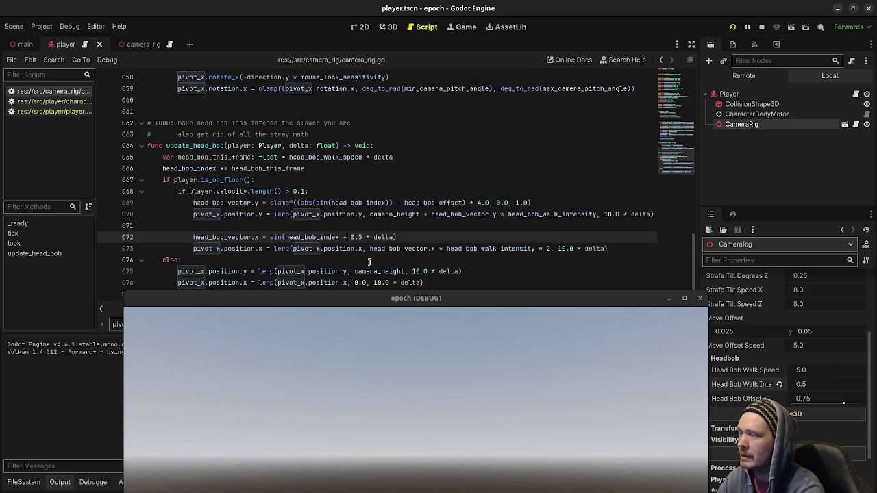
left_click_drag(407, 304, 395, 121)
- Change line 72's 0.5 phase to 1.0, then save and relaunch the game
key("s")
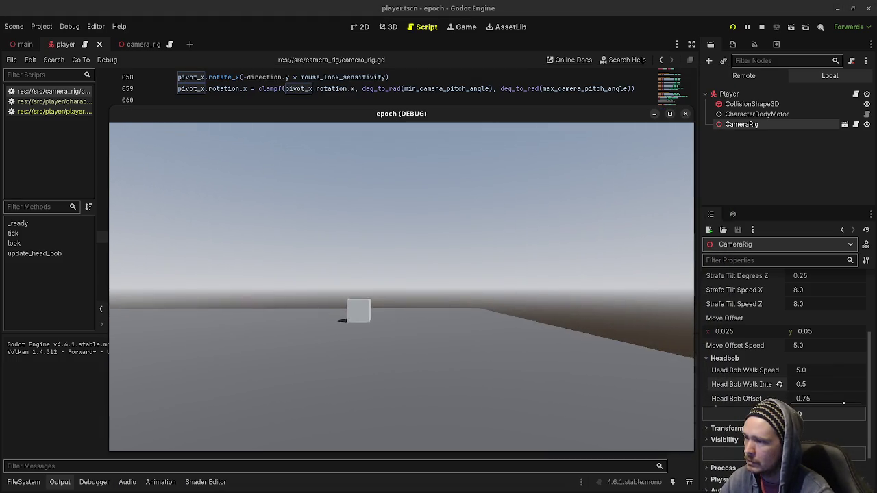
key("w")
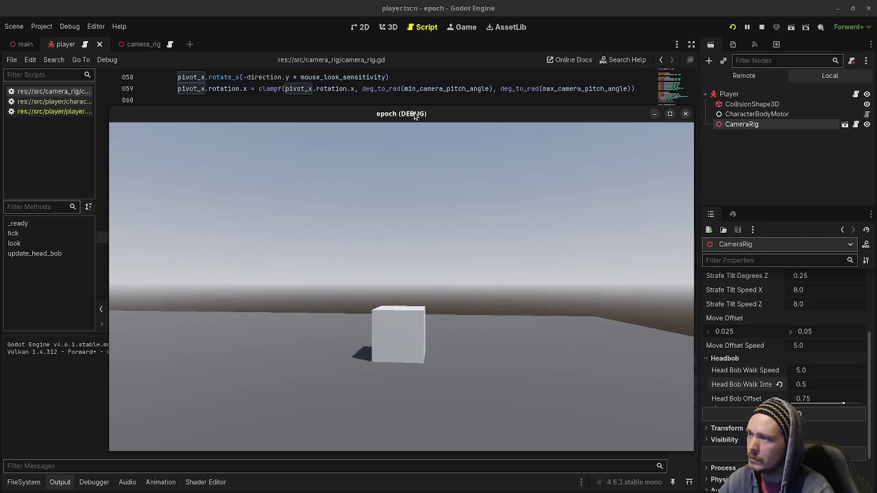
left_click_drag(416, 114, 423, 253)
left_click(357, 236)
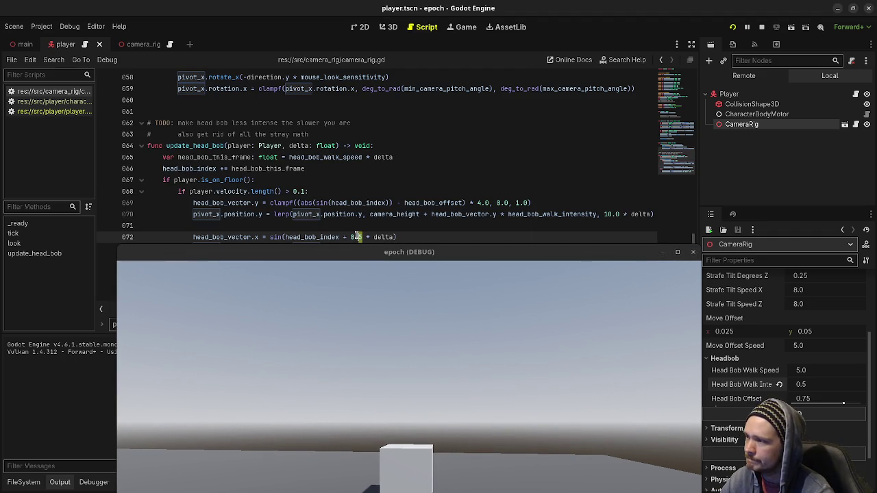
type("1.0")
key("F5")
- Walk toward and away from the cube to test the 1.0 phase
left_click(403, 194)
key("w")
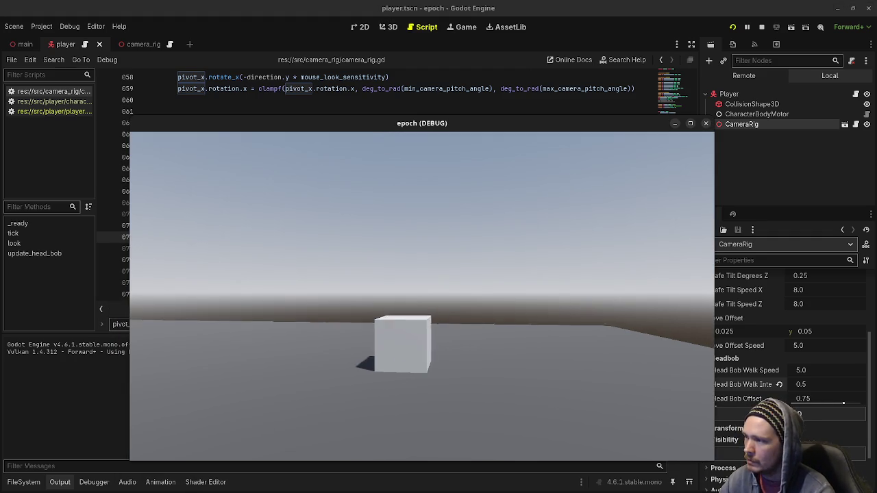
key("s")
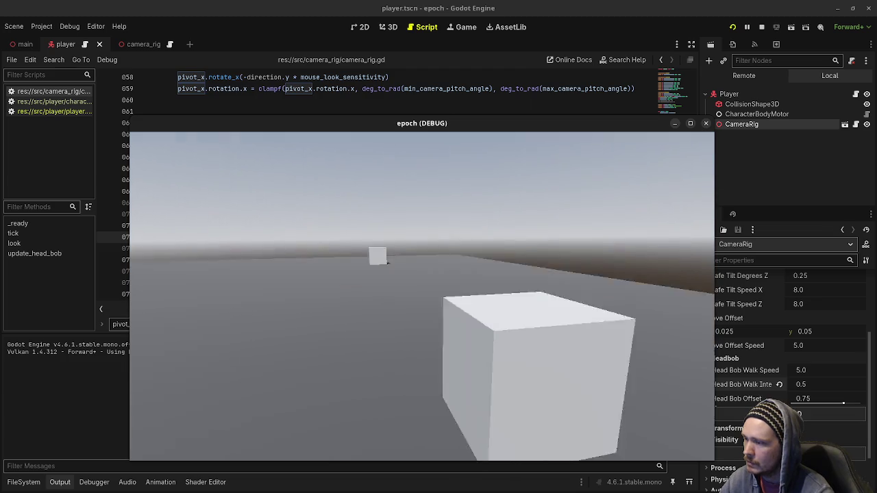
key("w")
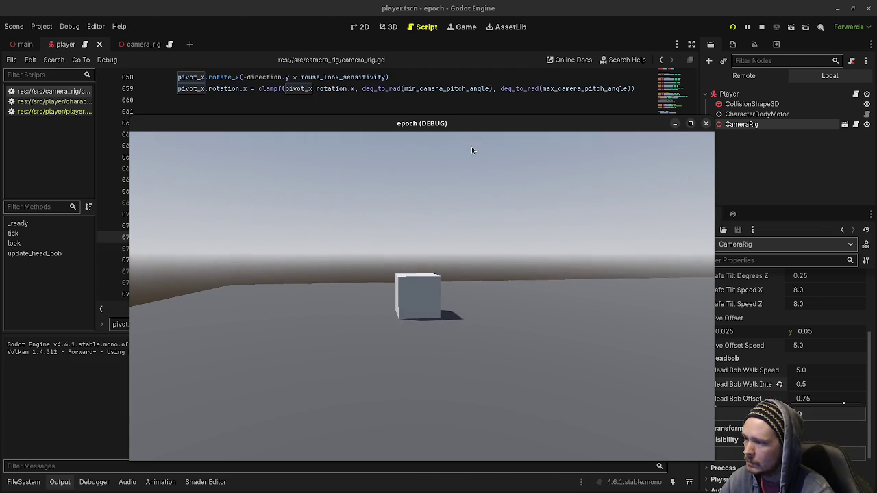
- Scroll up to the Headbob export variables and place the caret after line 21
mouse_move(467, 126)
left_mouse_down()
mouse_move(477, 268)
mouse_move(463, 265)
left_mouse_up()
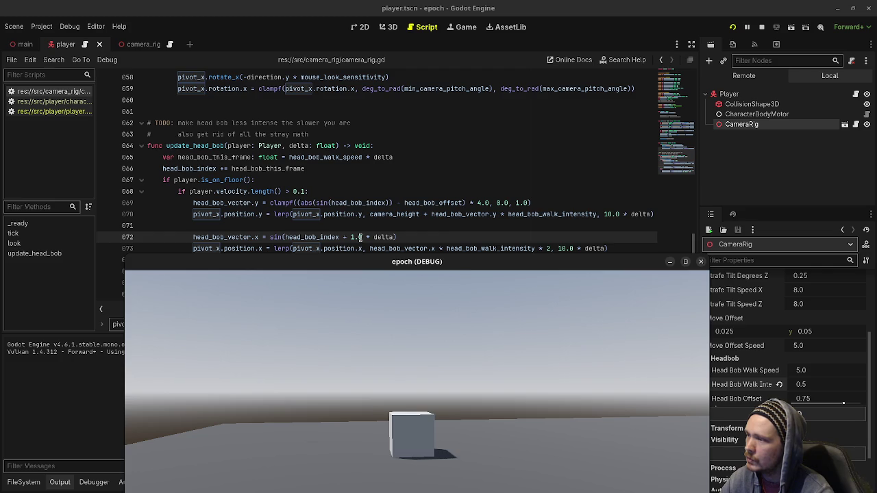
scroll(401, 180, "up", 12)
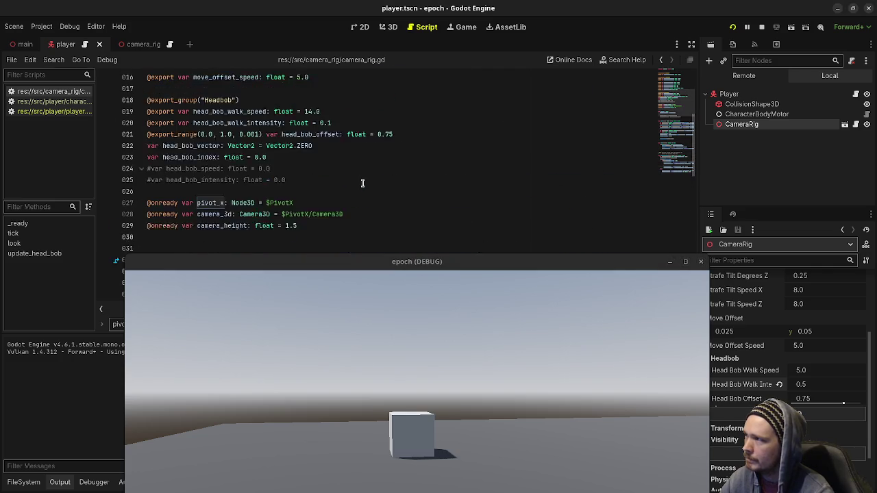
scroll(373, 192, "down", 9)
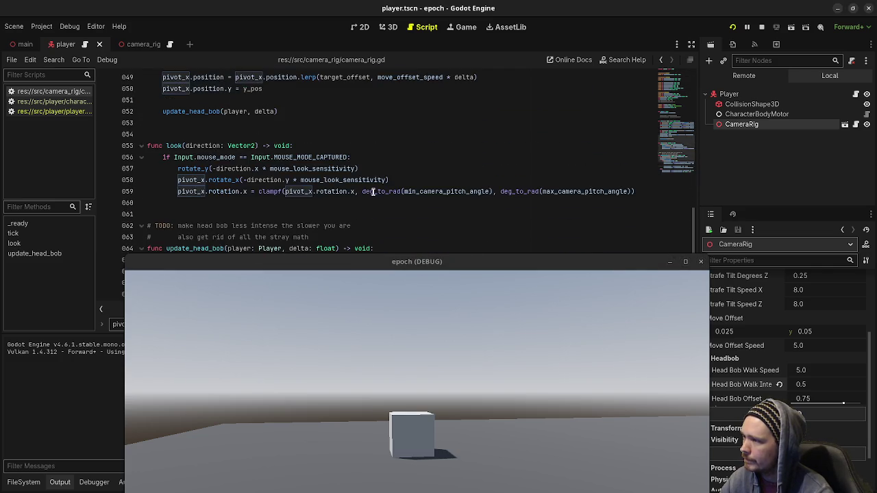
scroll(373, 192, "up", 4)
scroll(373, 192, "up", 8)
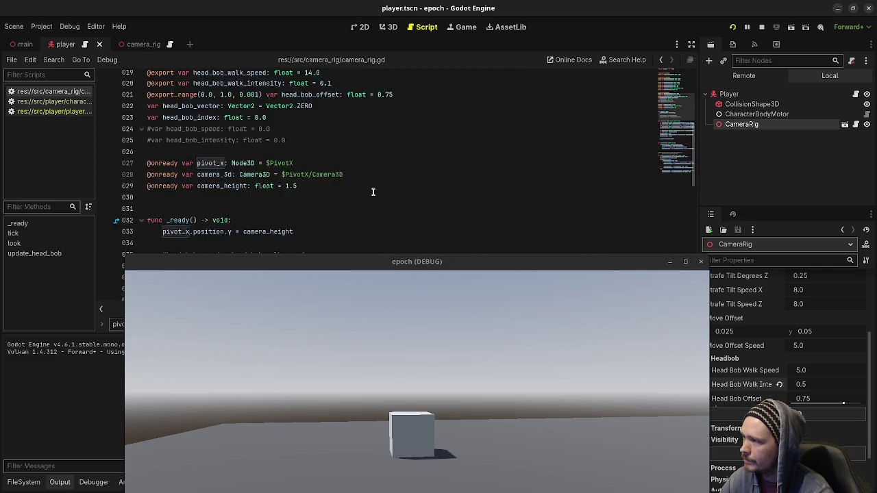
left_click(415, 170)
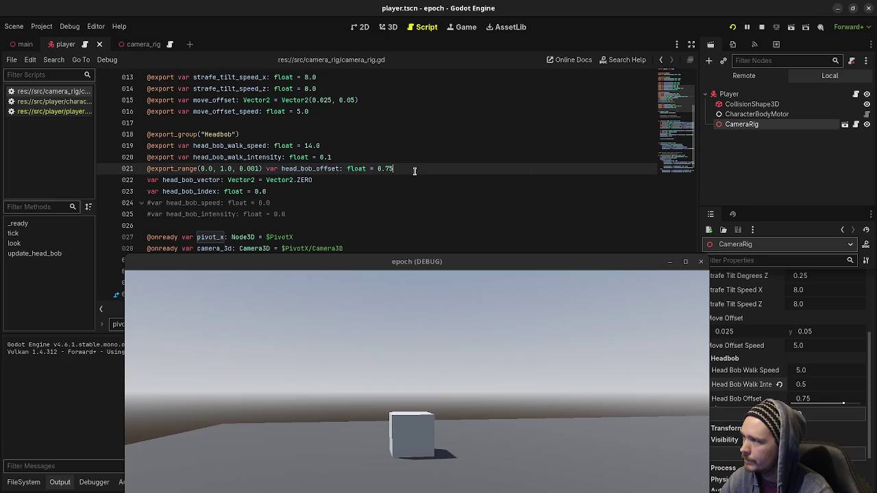
- Declare a new exported float index_offset defaulting to 0.0 below line 21
key("Return")
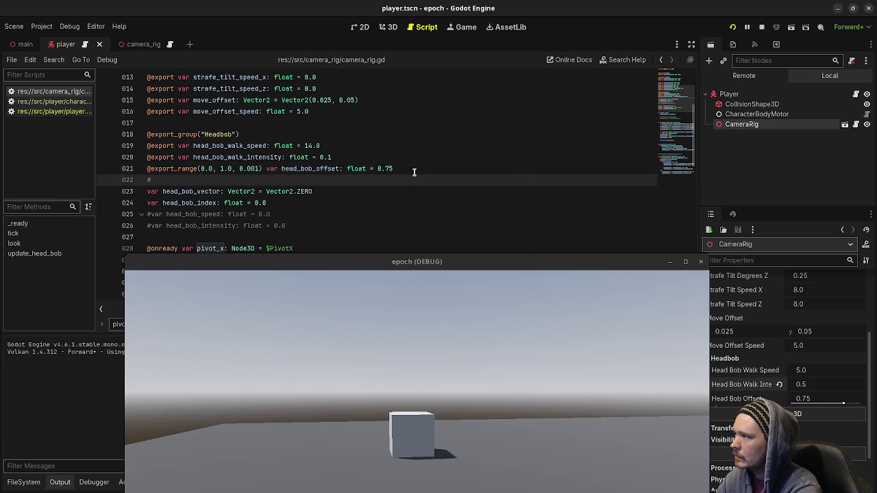
type("expo")
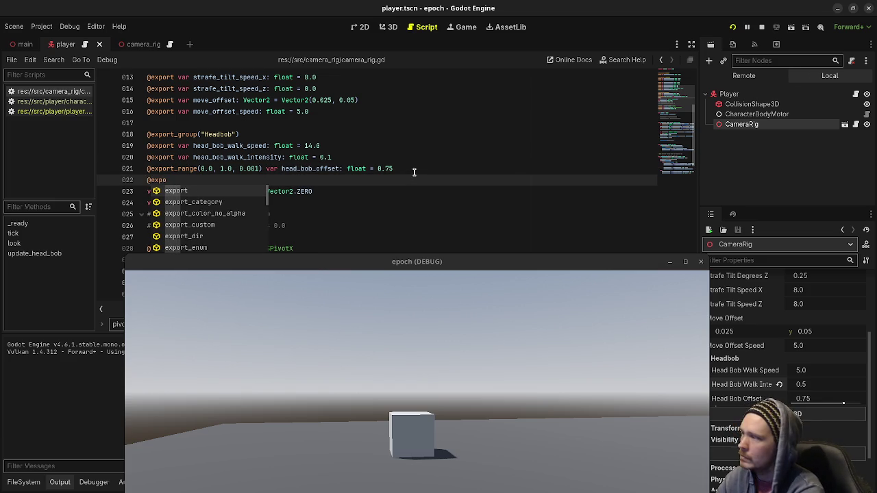
type("rt")
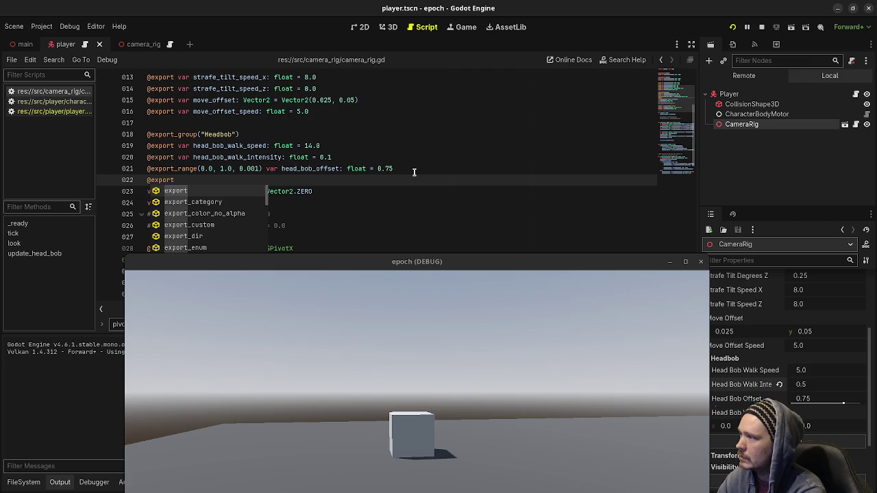
type(" var inde")
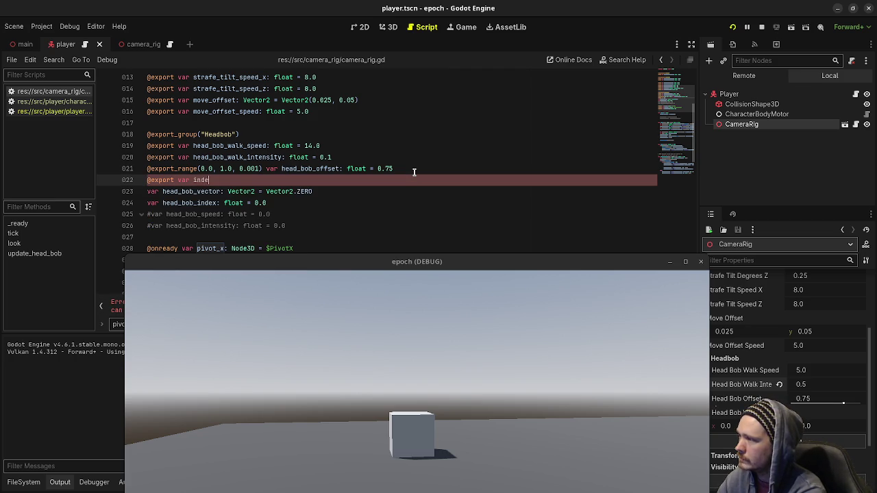
type("float = 0.0")
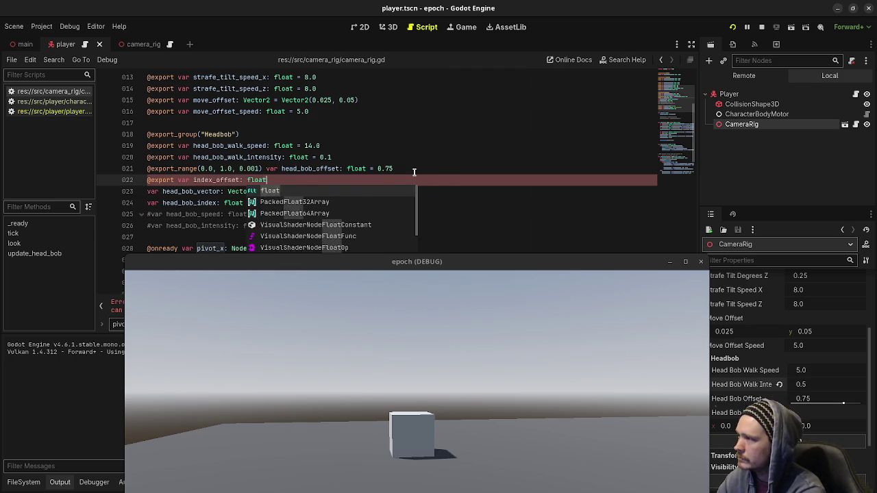
- Replace the 1.0 phase constant on line 073 with index_offset
scroll(414, 172, "down", 15)
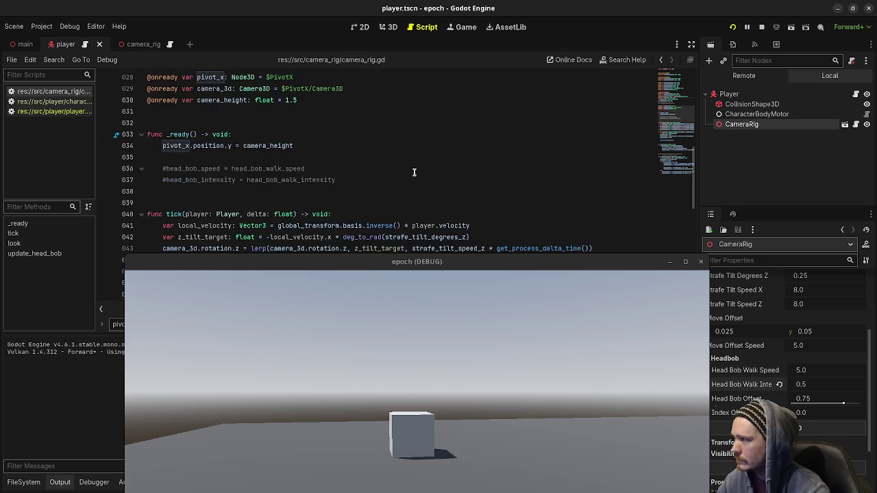
left_click_drag(362, 237, 351, 237)
type("index_offset")
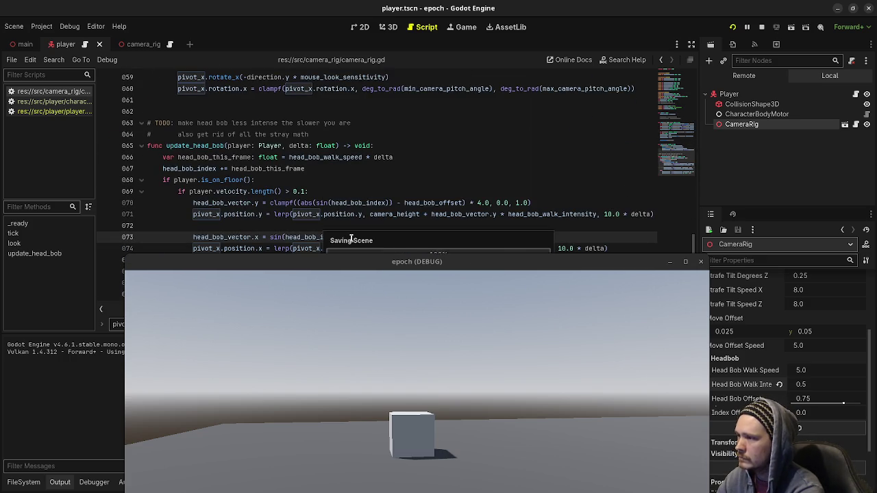
- Comment out the velocity check on line 069
mouse_move(364, 196)
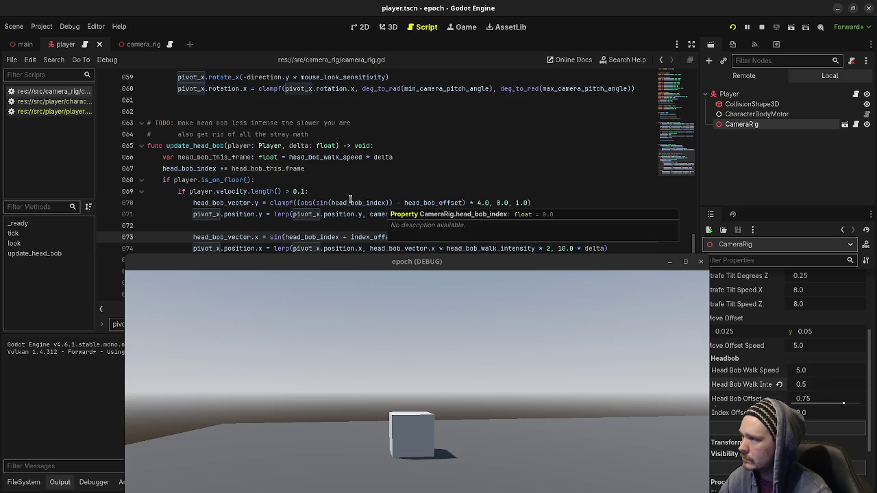
scroll(350, 199, "up", 2)
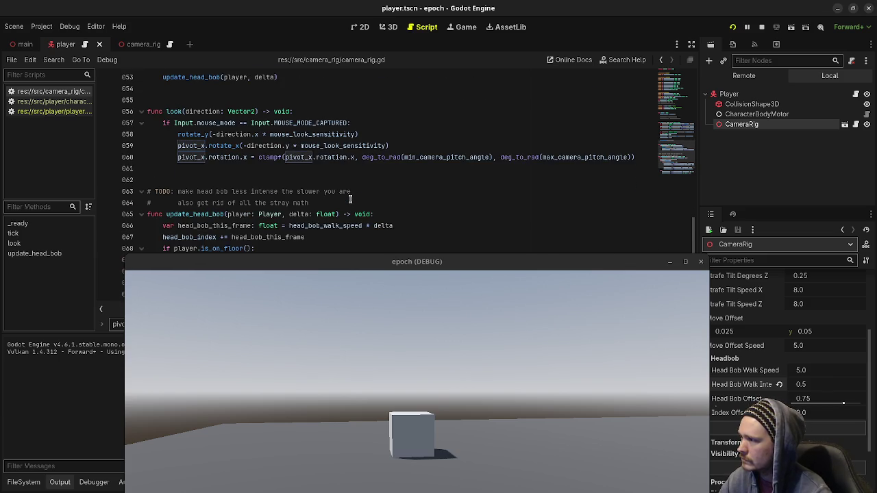
scroll(351, 199, "down", 2)
left_click(224, 195)
key("ctrl+k")
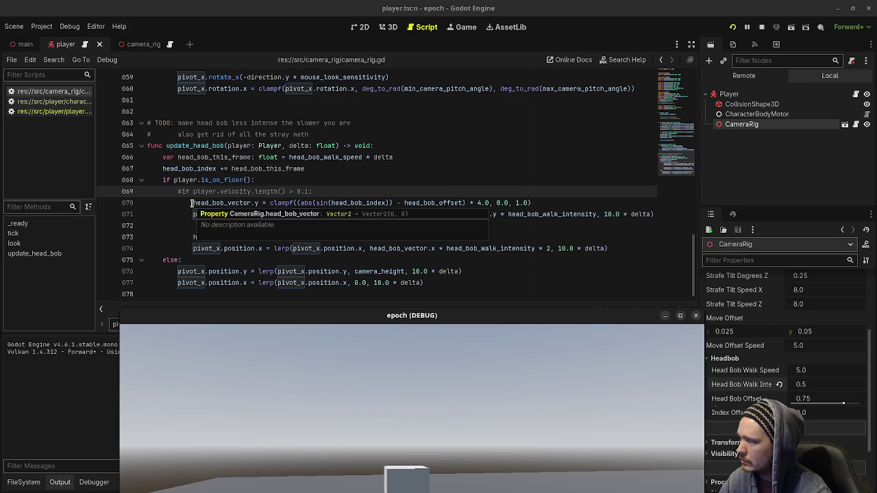
- Dedent head-bob lines 070–074 by one level
left_click(211, 237)
key("Up")
key("Up")
key("Up")
mouse_move(190, 205)
left_mouse_down()
mouse_move(180, 226)
mouse_move(185, 248)
left_mouse_up()
key("shift+Tab")
left_click(294, 184)
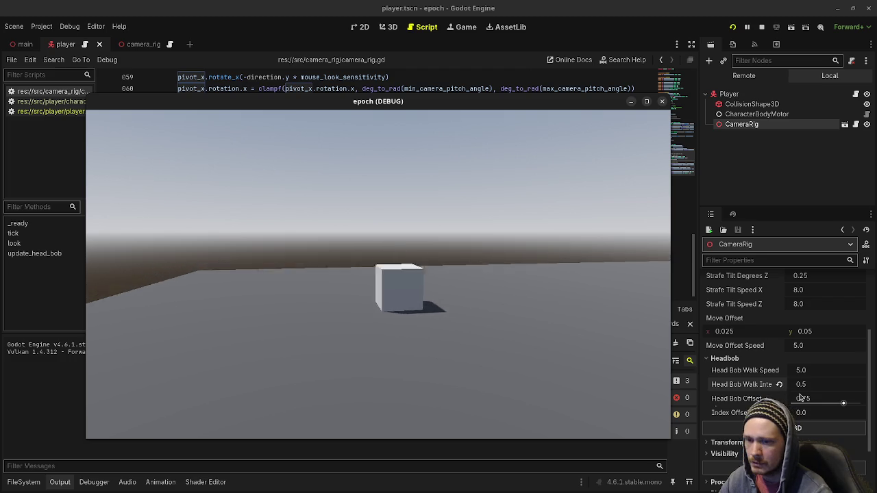
- Drag CameraRig's Index Offset up from 0.0, then into negative values, while the game runs
mouse_move(801, 413)
left_mouse_down()
mouse_move(863, 412)
mouse_move(823, 412)
mouse_move(853, 412)
left_mouse_up()
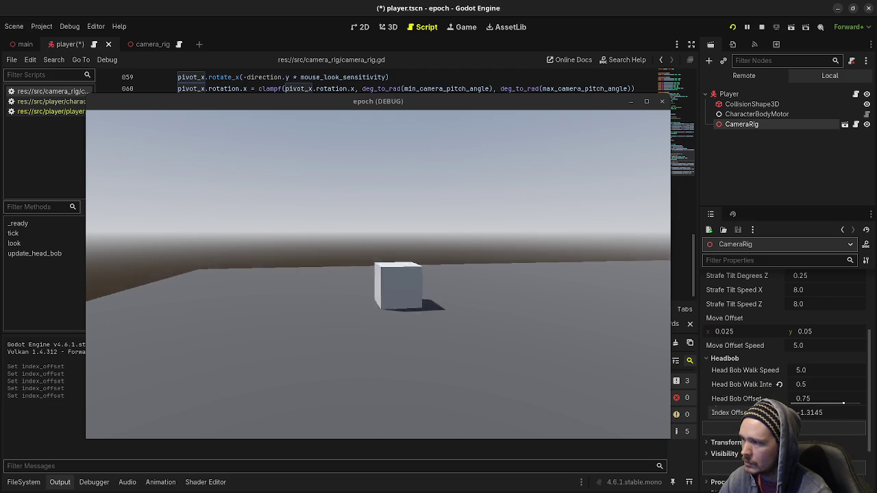
left_click_drag(808, 412, 807, 412)
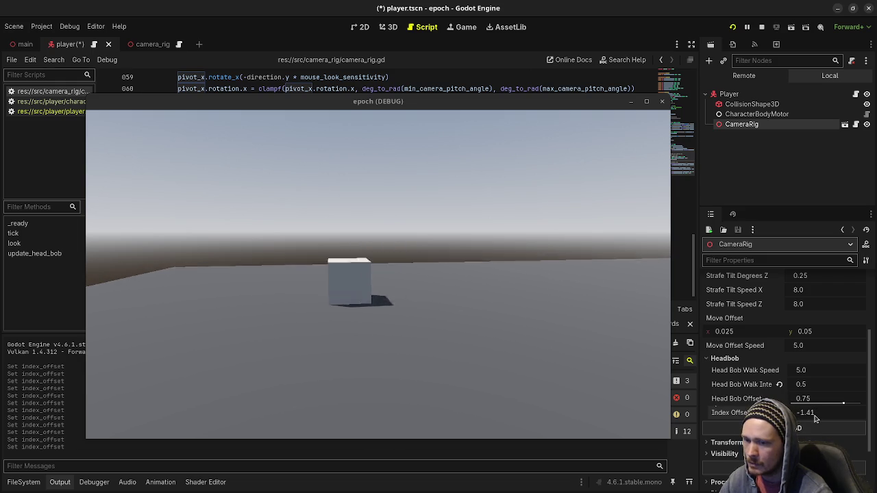
left_click_drag(814, 416, 805, 417)
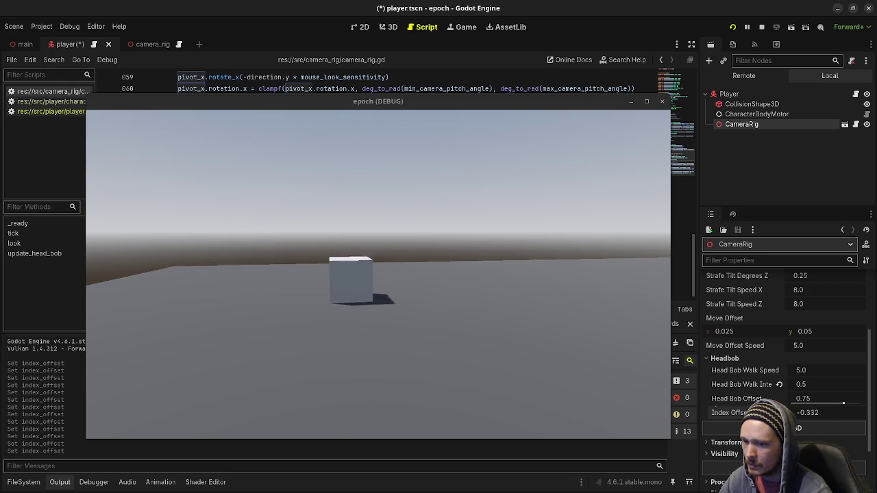
- Try Index Offset near -0.31 and -0.62, undo back to -0.325, then switch to Desmos
left_click_drag(808, 413, 806, 412)
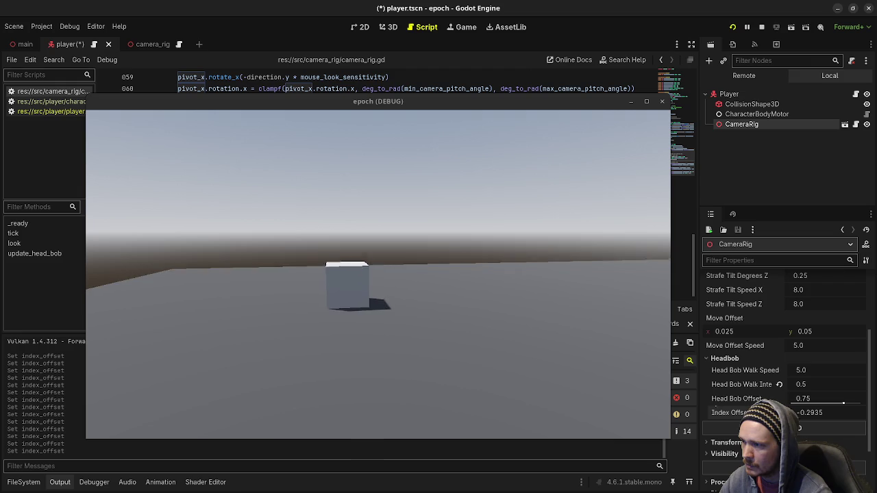
left_click_drag(806, 412, 804, 412)
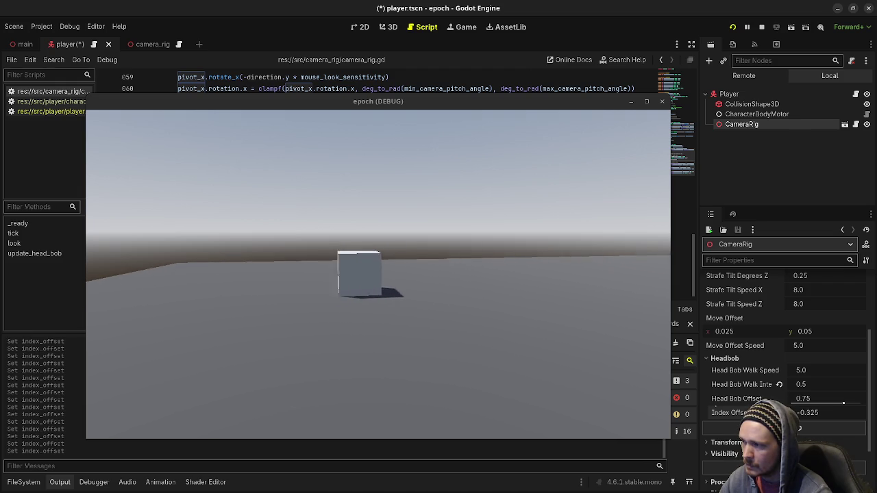
left_click_drag(804, 412, 788, 413)
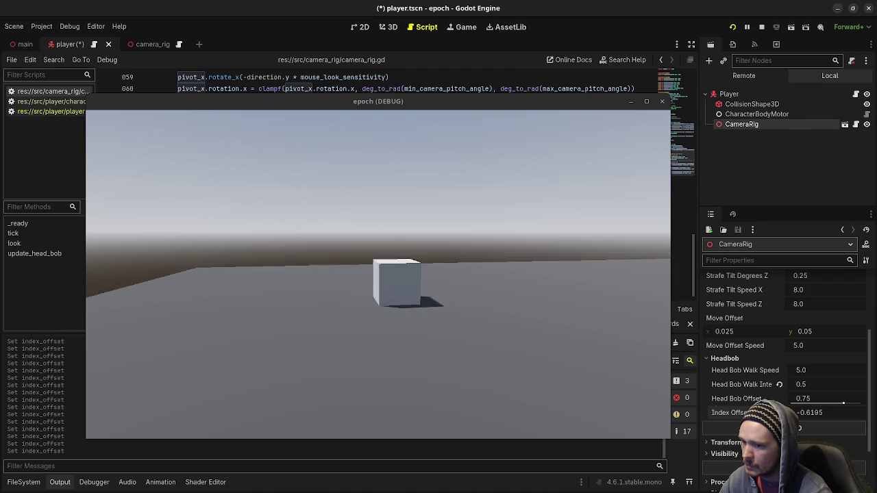
key("ctrl+z")
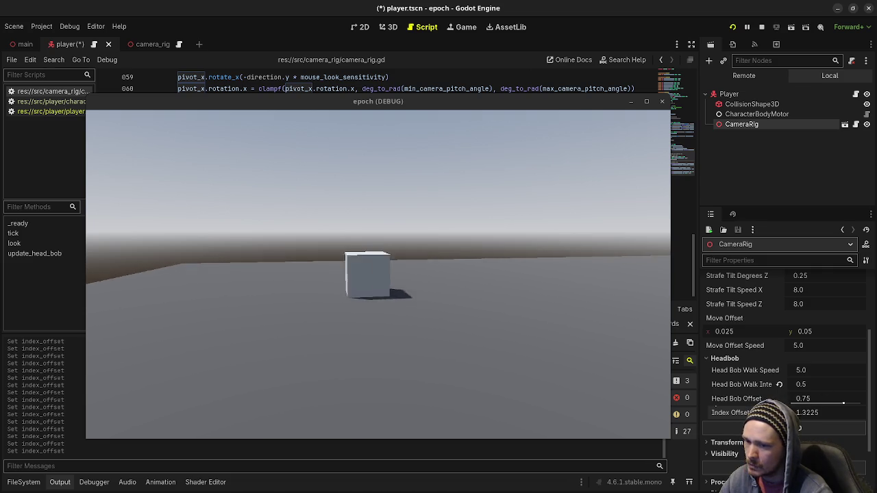
key("alt+Tab")
- Change the Desmos y9 curve from sin(x − 1) to sin(x + 1.5)
mouse_move(492, 102)
left_mouse_down()
mouse_move(525, 244)
mouse_move(511, 329)
mouse_move(525, 374)
left_mouse_up()
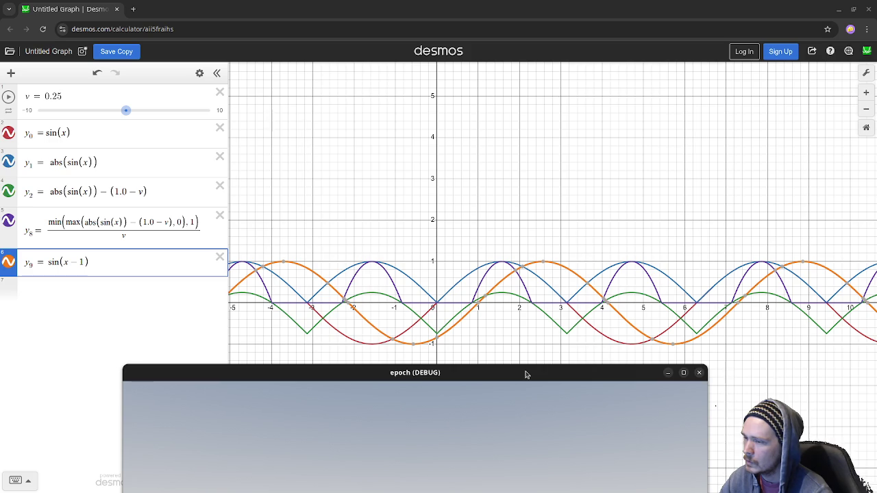
mouse_move(526, 374)
left_mouse_down()
mouse_move(558, 117)
mouse_move(285, 123)
left_mouse_up()
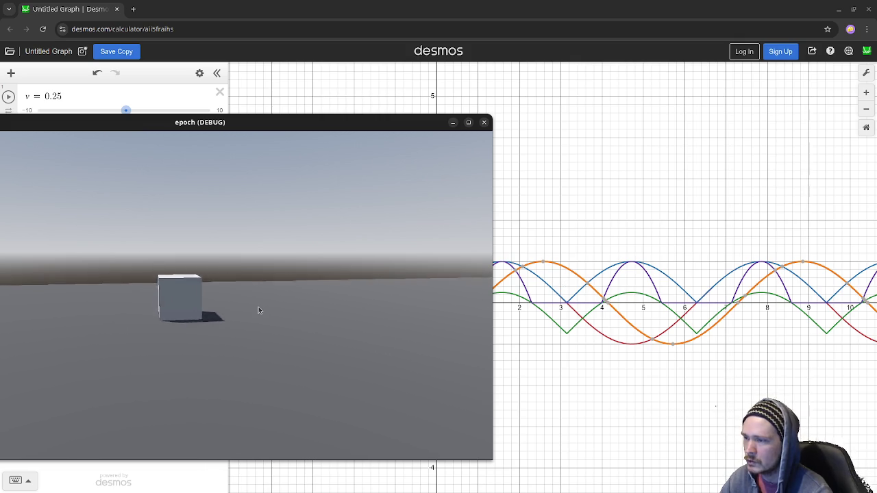
mouse_move(355, 123)
left_mouse_down()
mouse_move(235, 167)
mouse_move(411, 369)
left_mouse_up()
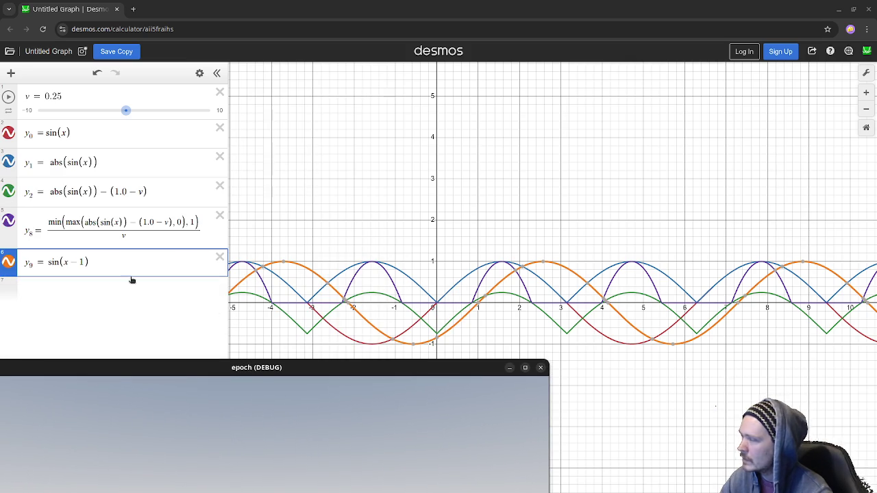
left_click(155, 287)
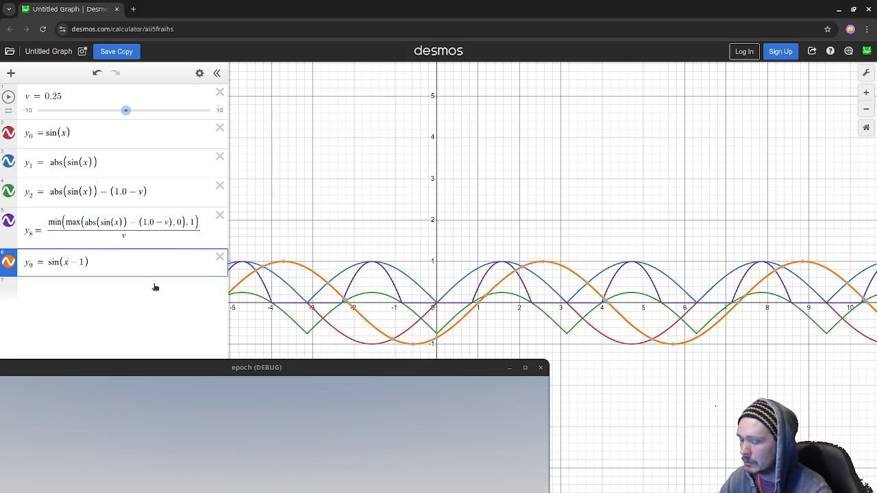
key("BackSpace")
type("+")
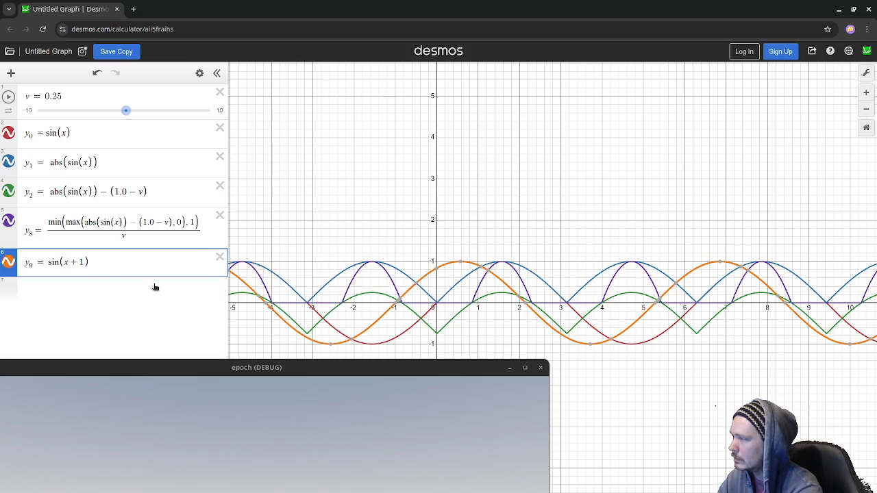
left_click(85, 261)
type(".5")
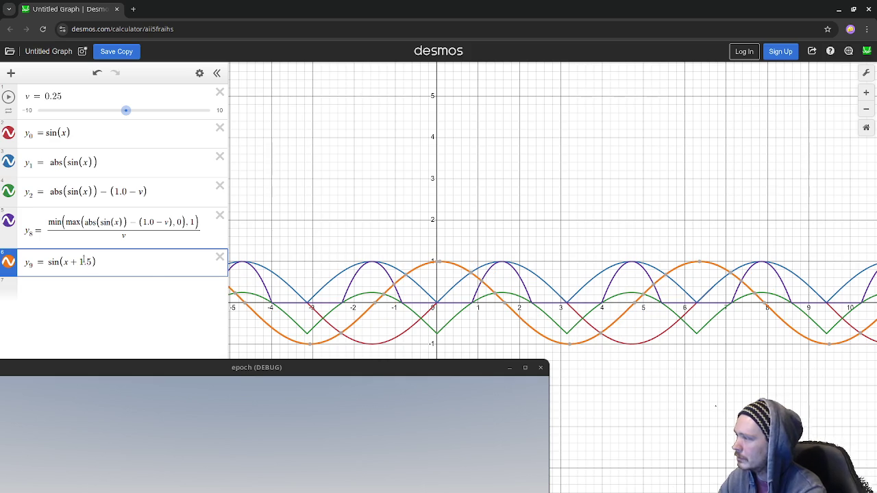
- Move the game window back over the graph and return to the Godot editor
left_click(438, 361)
mouse_move(439, 361)
left_mouse_down()
mouse_move(481, 129)
mouse_move(539, 186)
left_mouse_up()
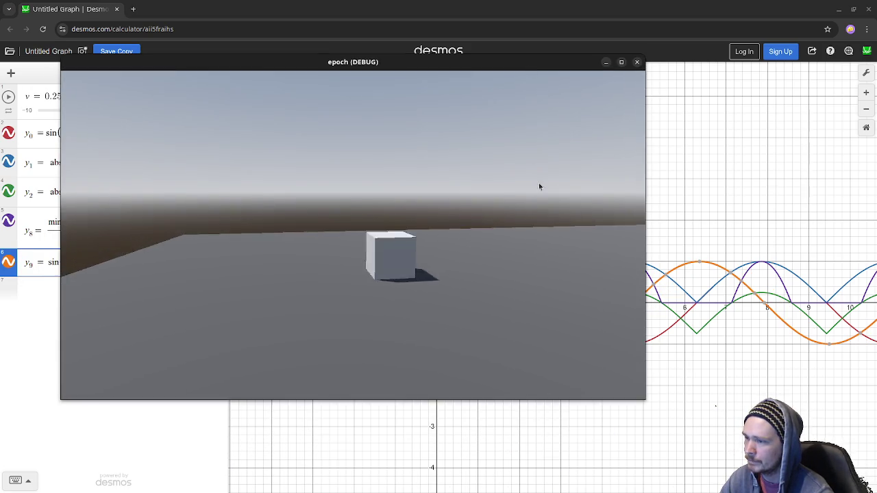
key("alt+Tab")
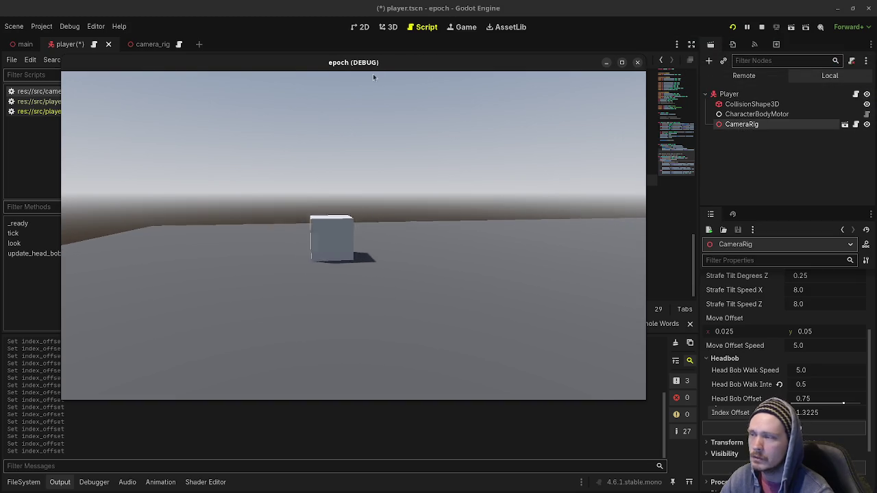
- Set CameraRig's Index Offset to 1.5 in the Inspector
mouse_move(378, 63)
left_mouse_down()
mouse_move(444, 326)
mouse_move(431, 367)
mouse_move(434, 296)
mouse_move(431, 302)
left_mouse_up()
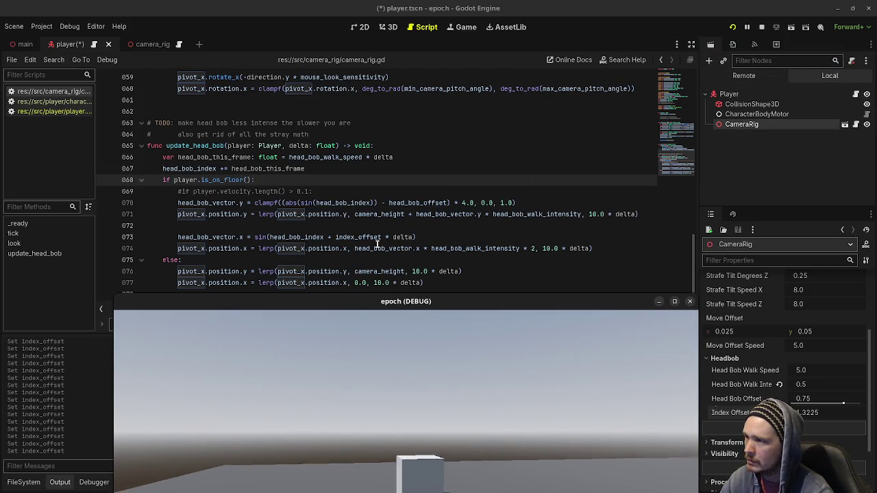
left_click(808, 414)
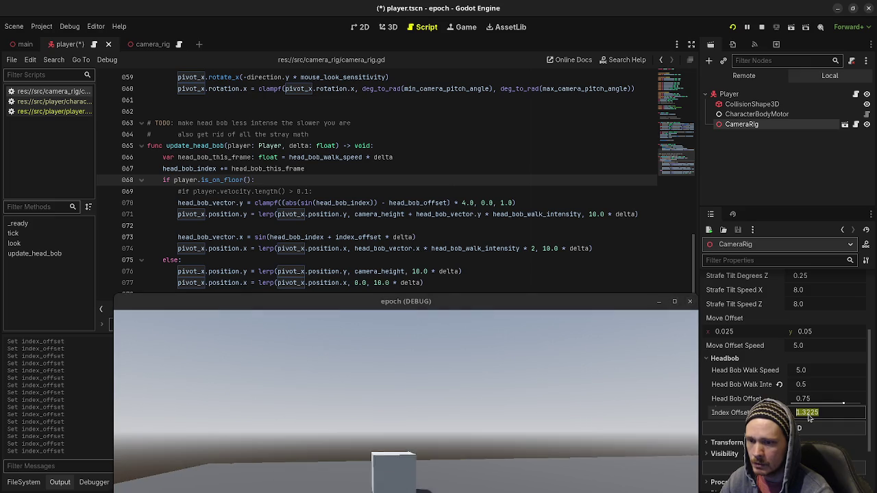
type("1.5")
key("Return")
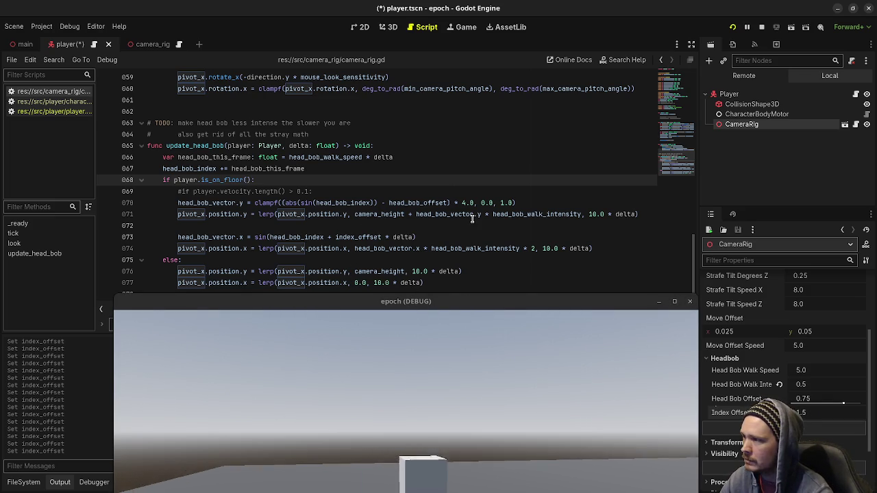
- Check the index_offset usage on lines 070–073, walk forward to test the head-bob, then stop the game
left_click(385, 202)
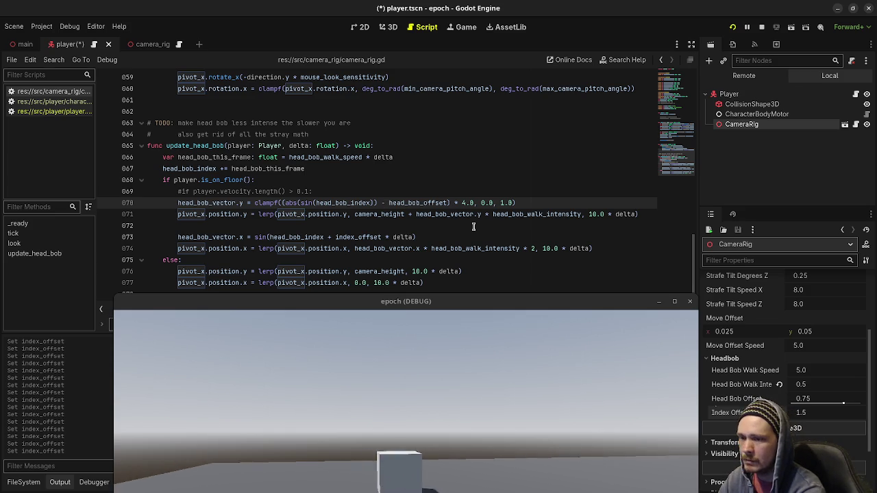
left_click(356, 236)
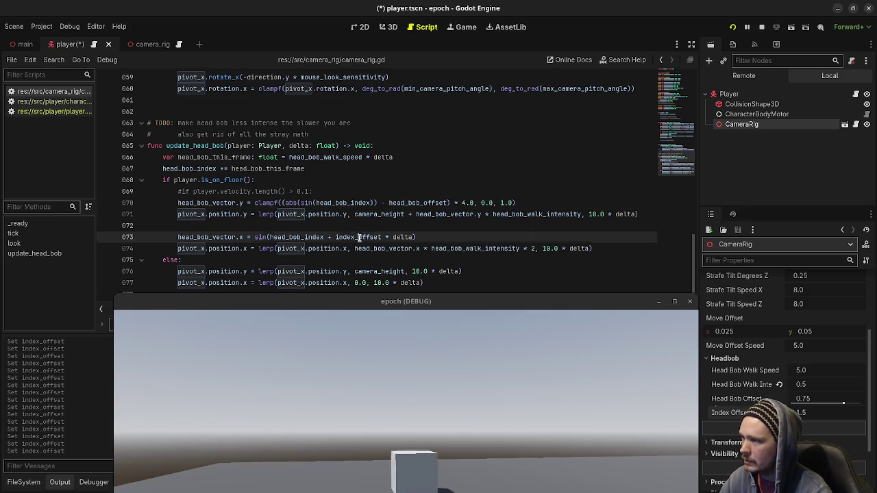
left_click_drag(389, 304, 400, 101)
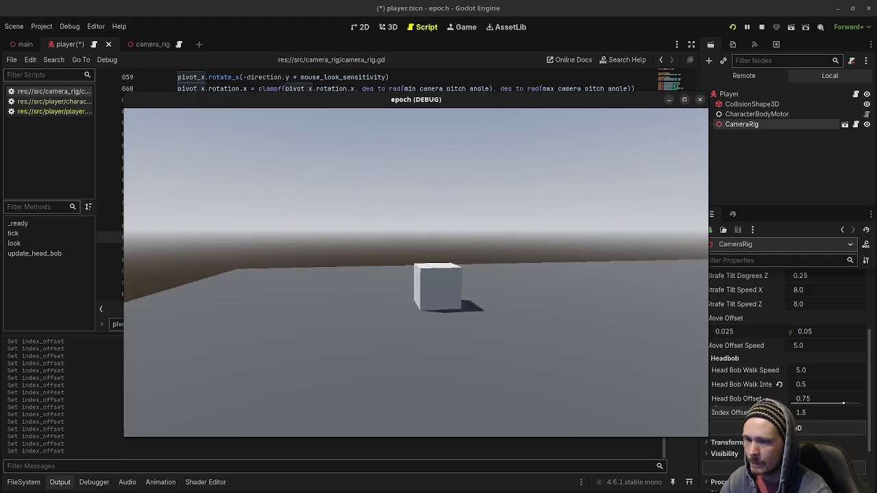
key("w")
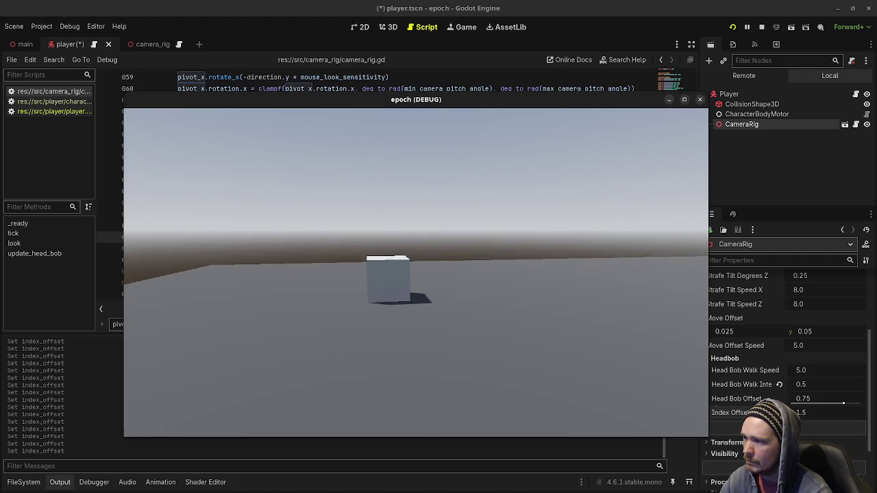
key("w")
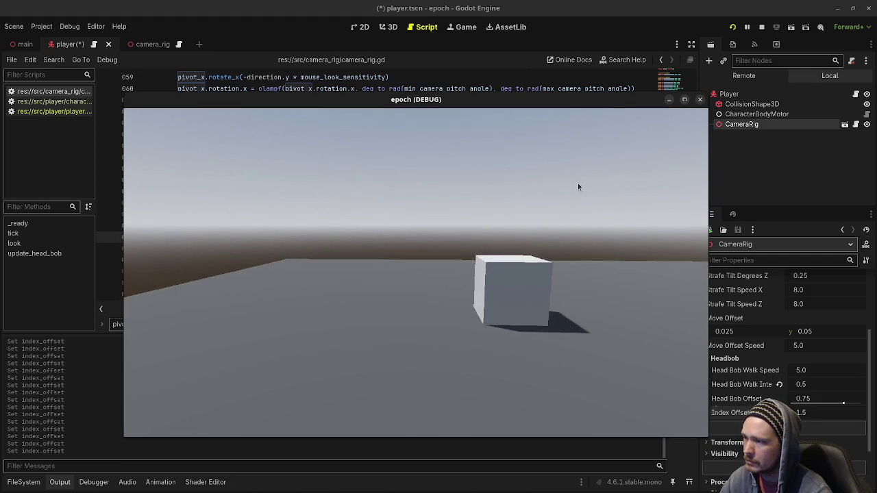
left_click(762, 27)
left_click(243, 226)
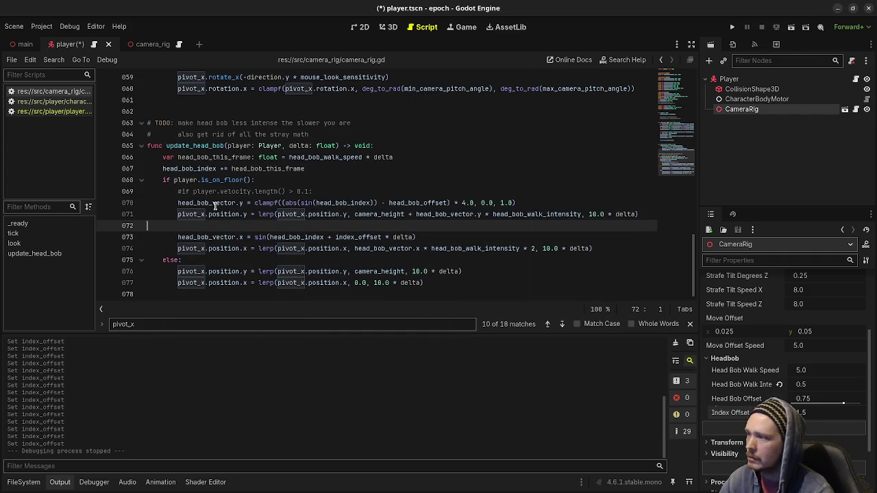
- Uncomment the line 069 velocity check, indent lines 070–074 beneath it, and save the script
left_click(180, 190)
key("BackSpace")
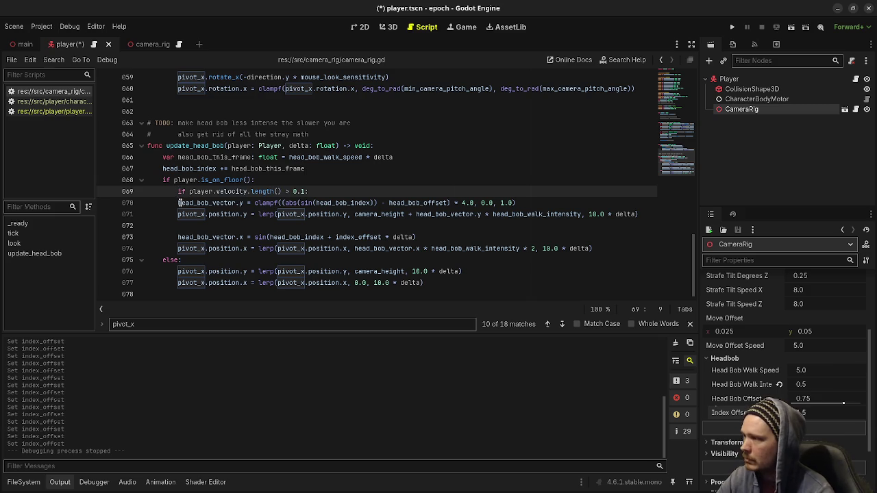
left_click_drag(178, 203, 197, 215)
left_click(252, 248, "shift")
key("Tab")
key("ctrl+s")
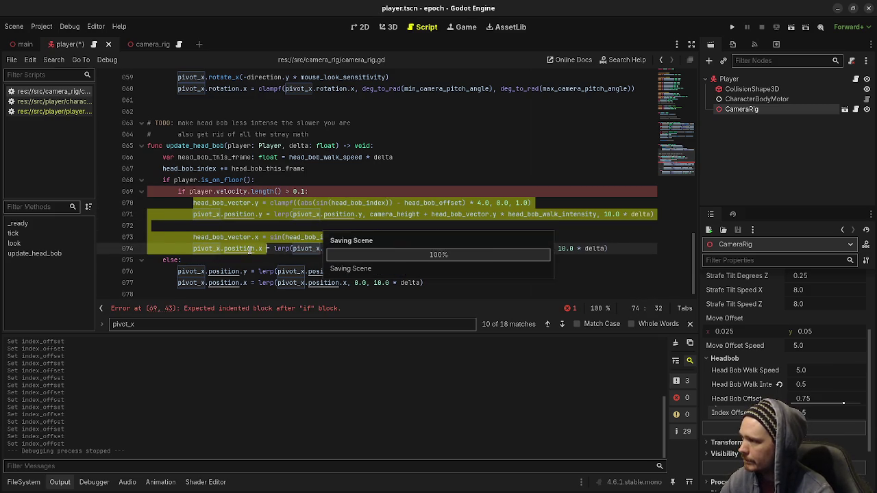
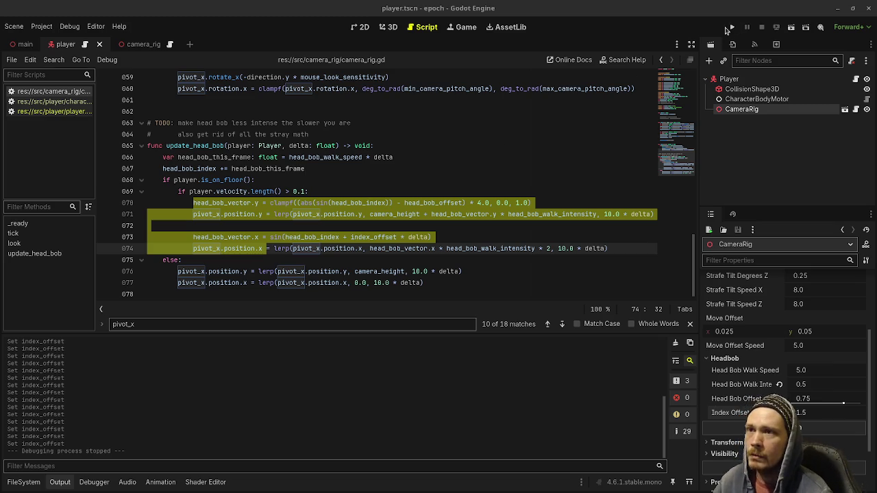
- Set head_bob_walk_intensity to 0.5 and index_offset to 1.5 in camera_rig.gd, then save
scroll(586, 185, "up", 15)
scroll(416, 157, "up", 4)
scroll(419, 152, "down", 4)
left_click(348, 156)
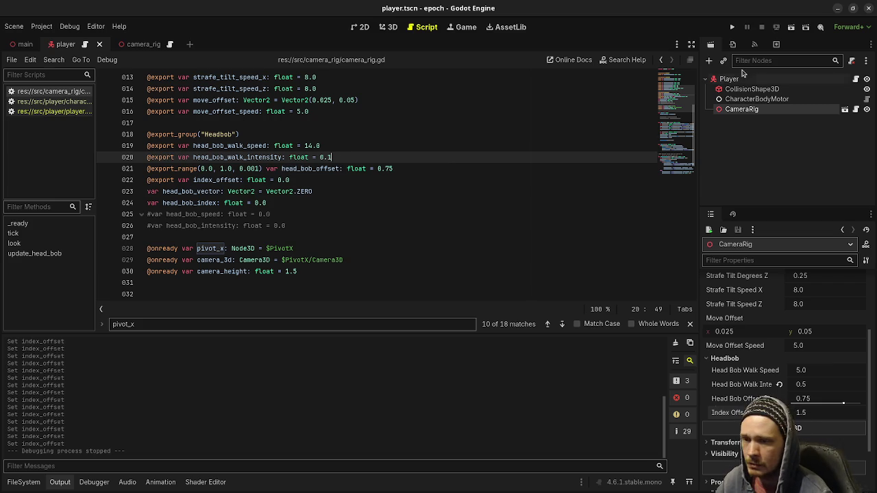
key("BackSpace")
type("5")
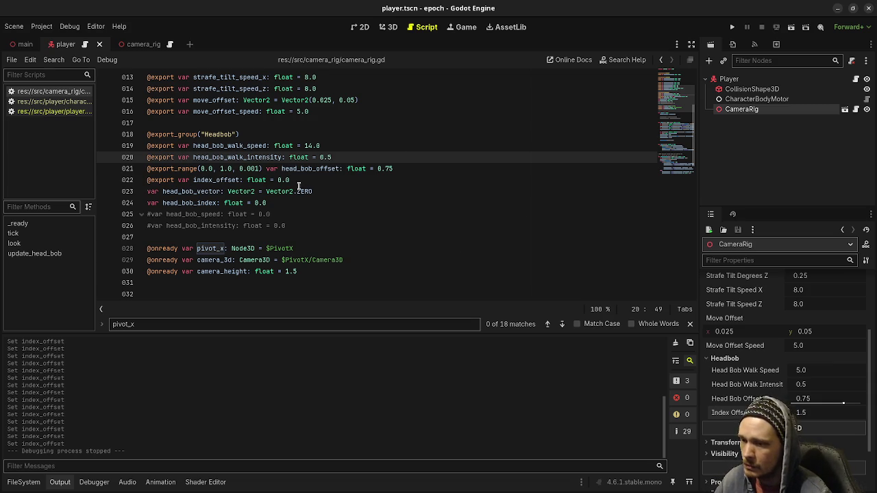
left_click_drag(290, 180, 277, 180)
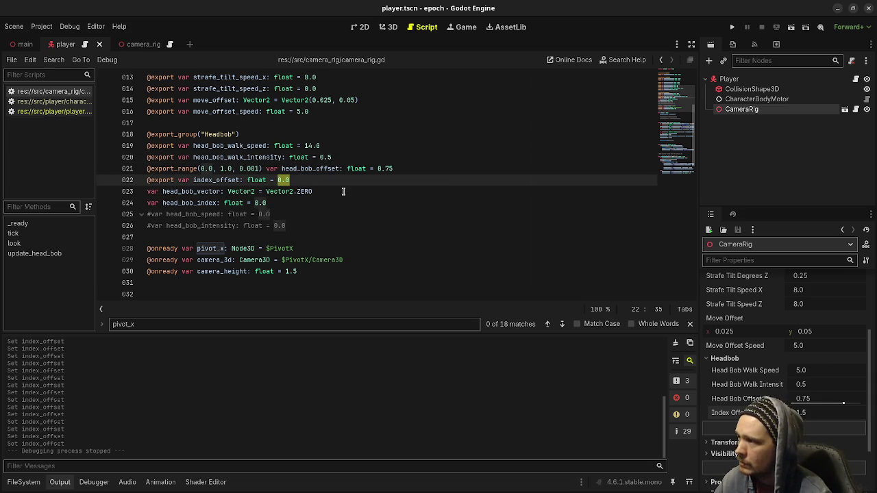
type("1.5")
key("ctrl+s")
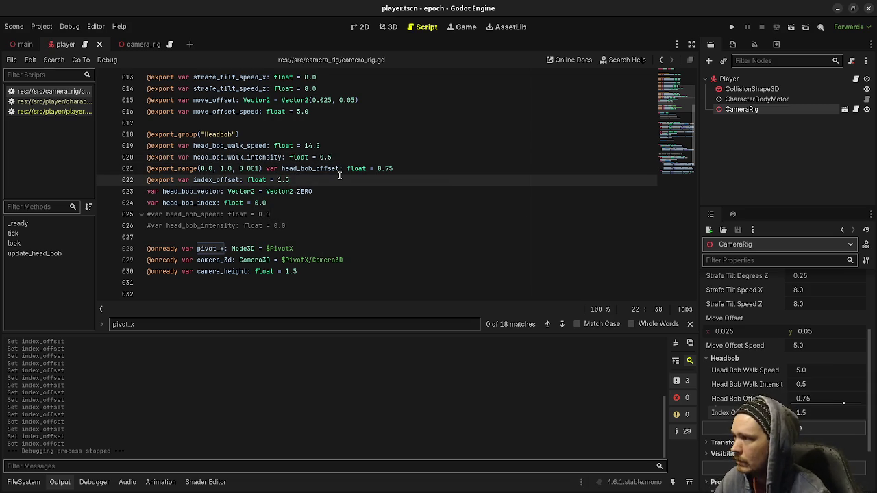
- In the camera_rig scene, set head_bob_walk_speed to 5.0, save, and collapse the Headbob group
left_click(143, 45)
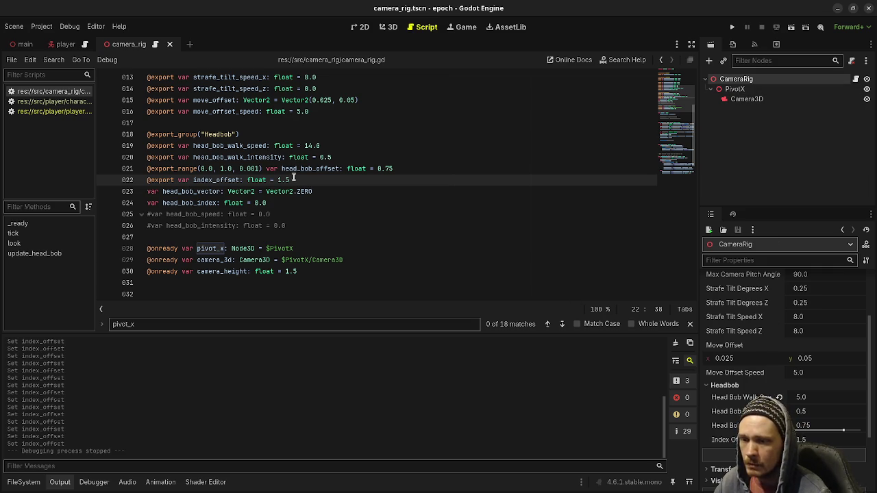
left_click(309, 146)
key("BackSpace")
key("BackSpace")
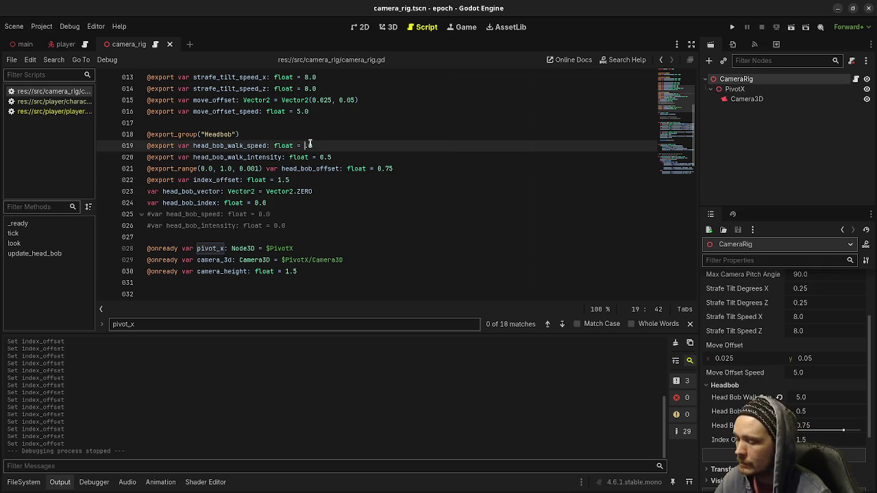
type("5")
key("ctrl+s")
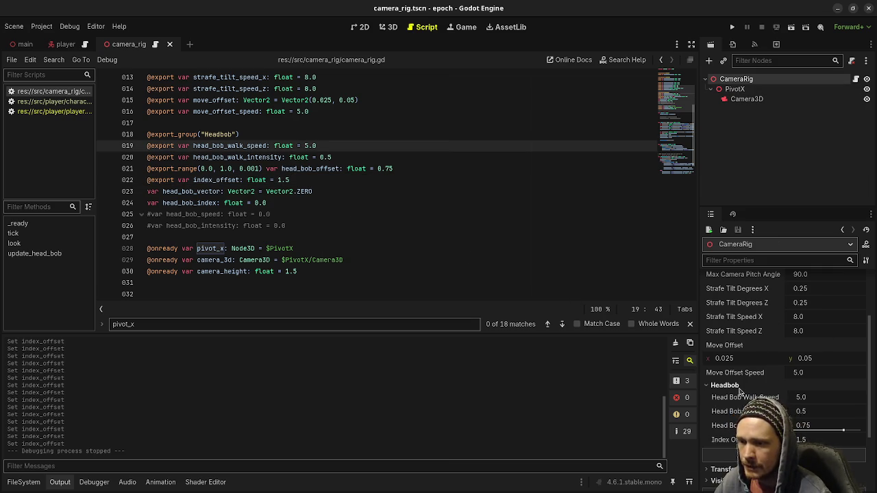
left_click(725, 385)
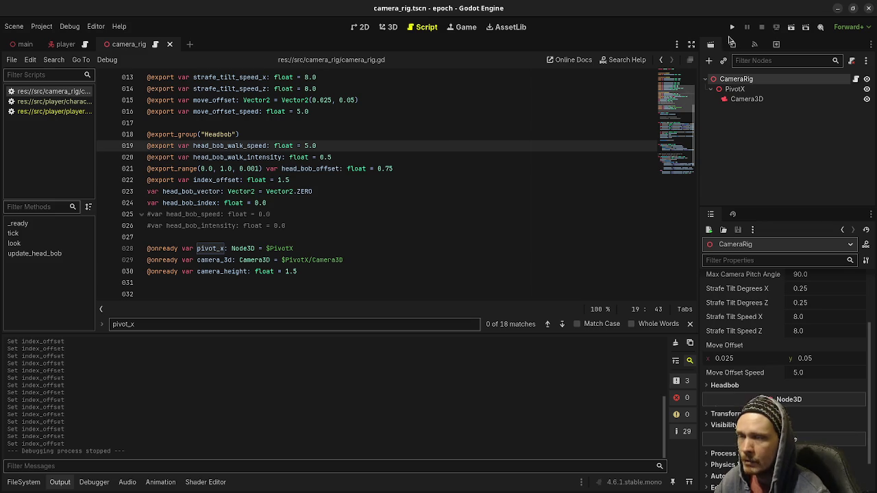
- Run the project briefly to test the head bob, then stop it
left_click(732, 26)
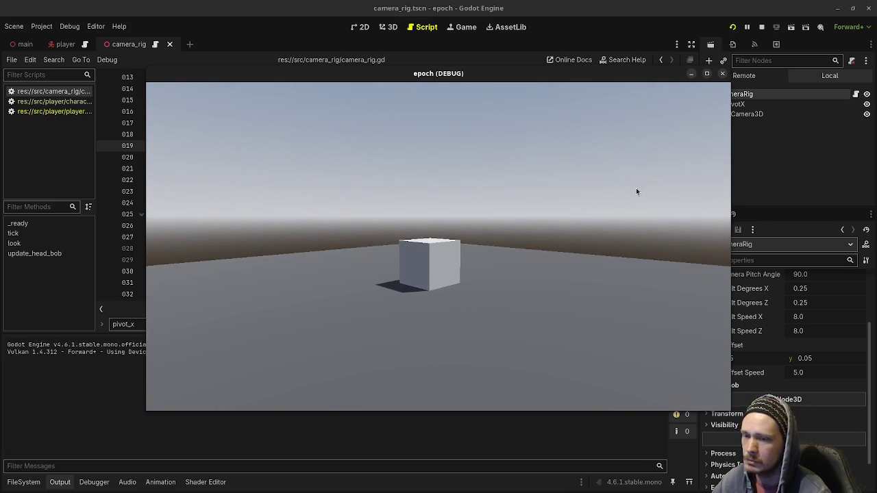
left_click(761, 27)
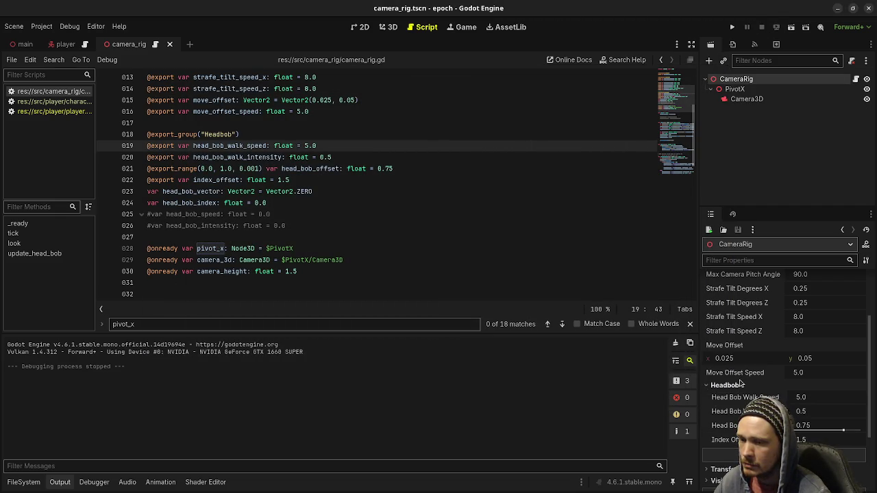
left_click(354, 221)
- Restore head_bob_walk_intensity to 0.1, keeping speed 5.0 and offset 1.5, and rerun the project
key("ctrl+z")
key("ctrl+z")
key("ctrl+z")
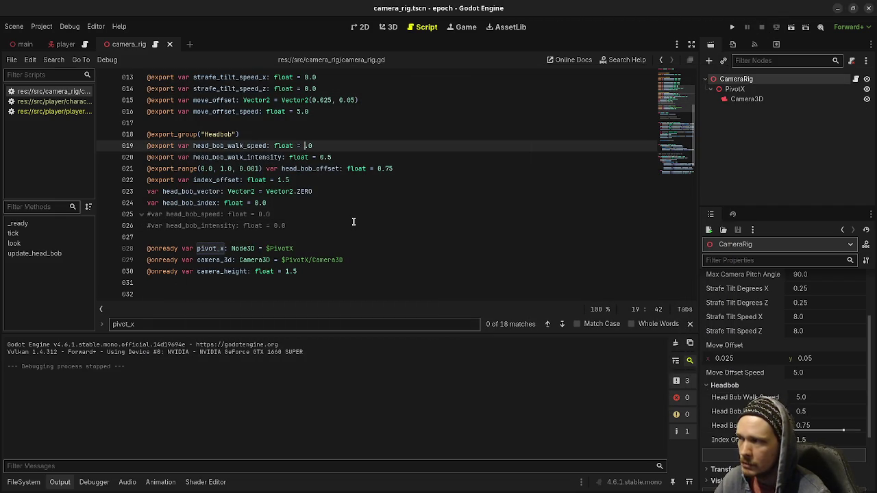
type("5")
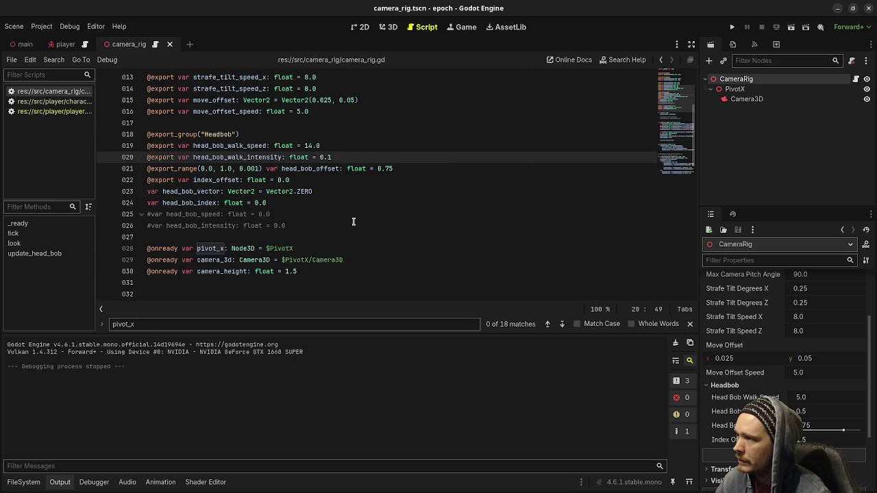
key("ctrl+y")
key("ctrl+y")
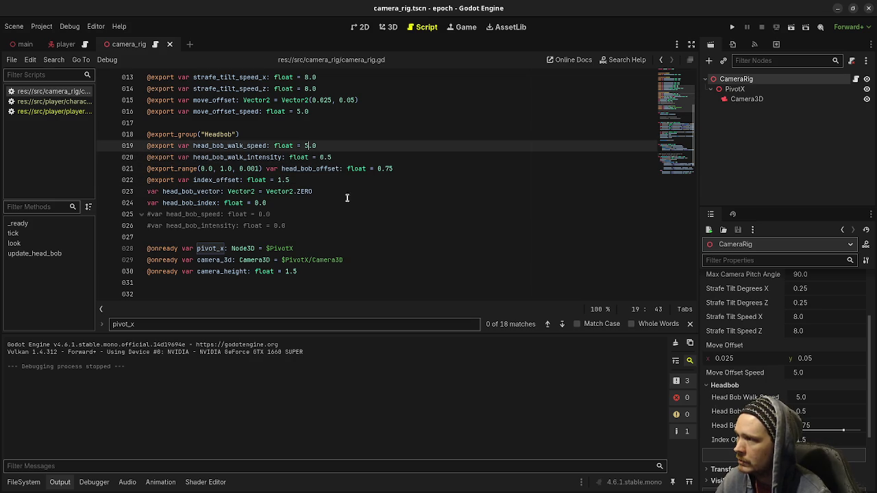
left_click(341, 157)
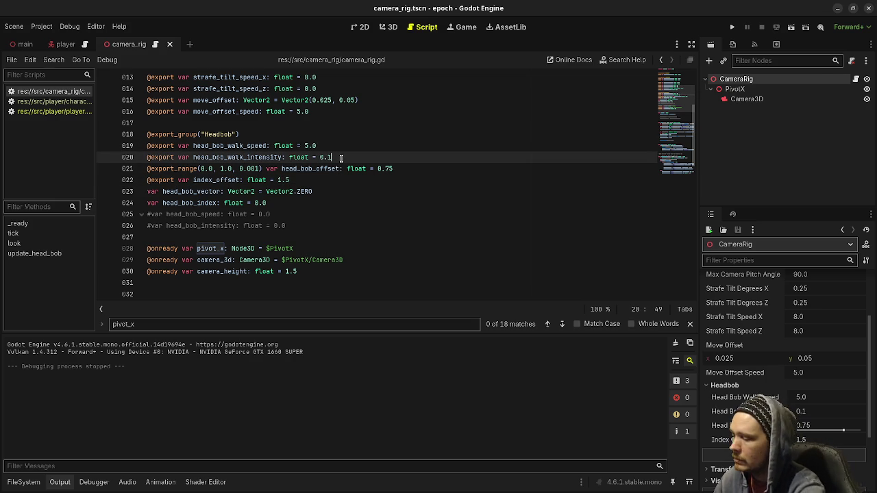
key("F5")
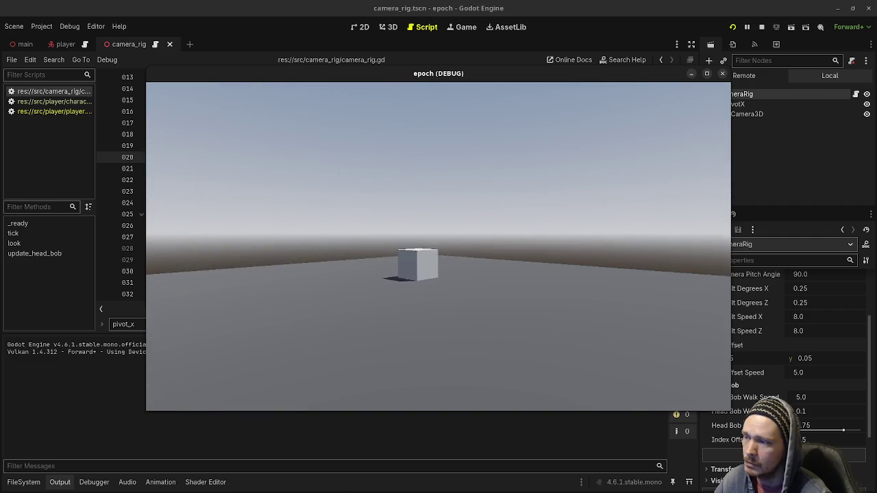
- Maximize the game window, walk toward and around the cubes with WASD, then close the game
key("w")
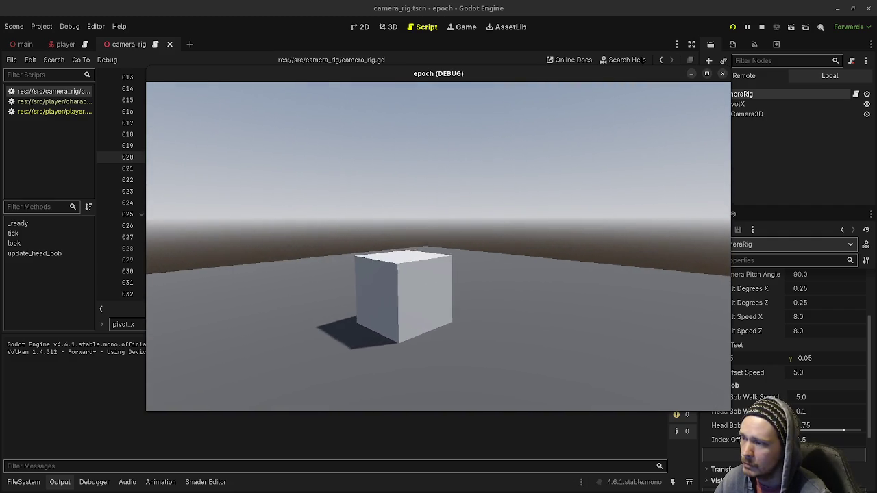
left_click(706, 73)
key("s")
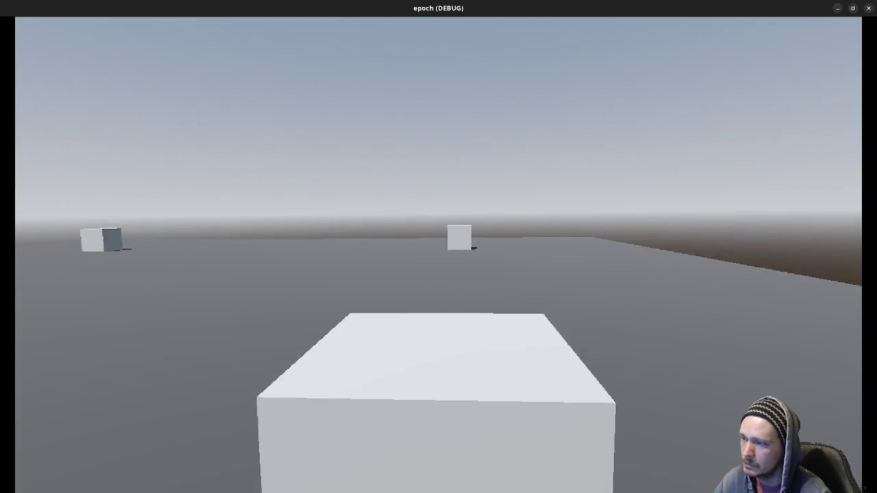
key("s")
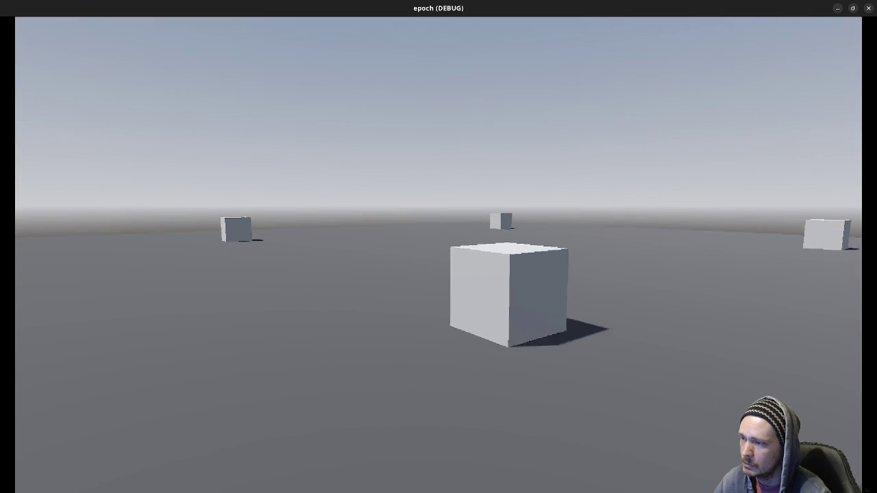
key("s")
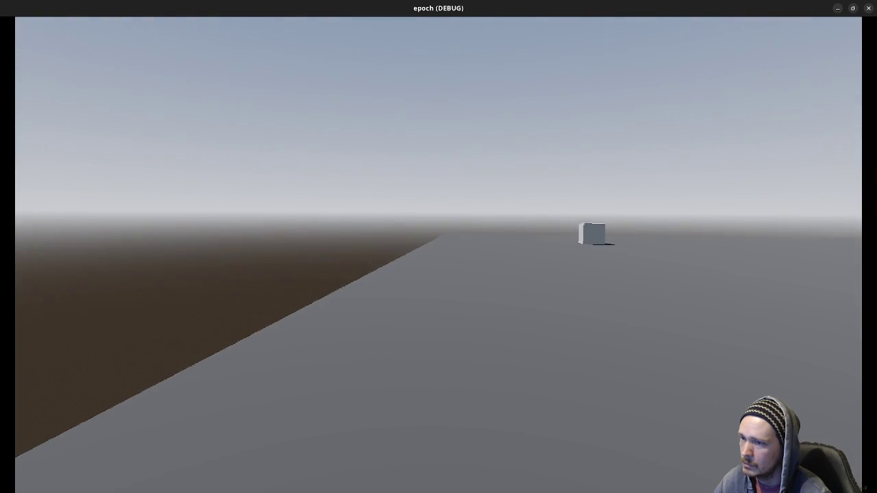
key("w")
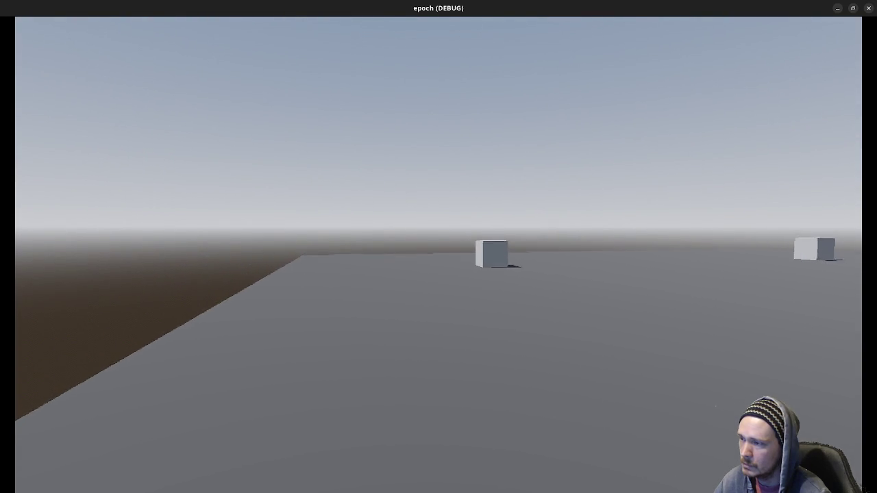
key("w")
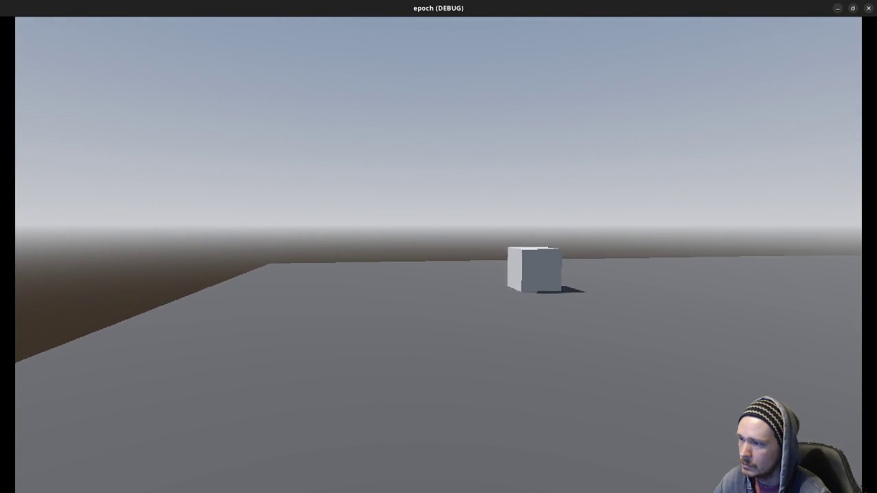
key("w")
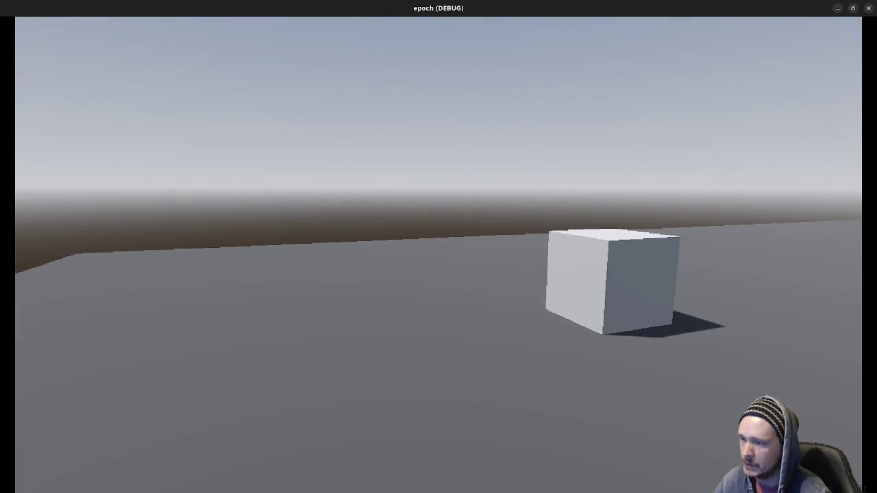
key("d")
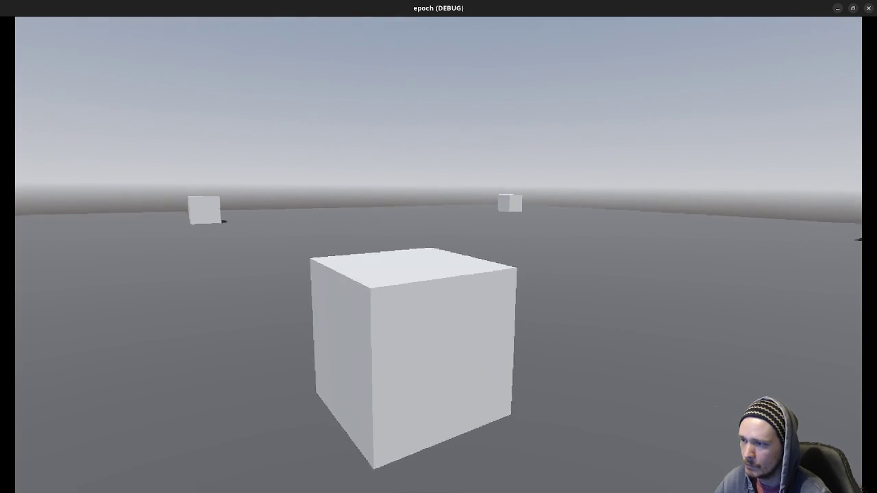
key("a")
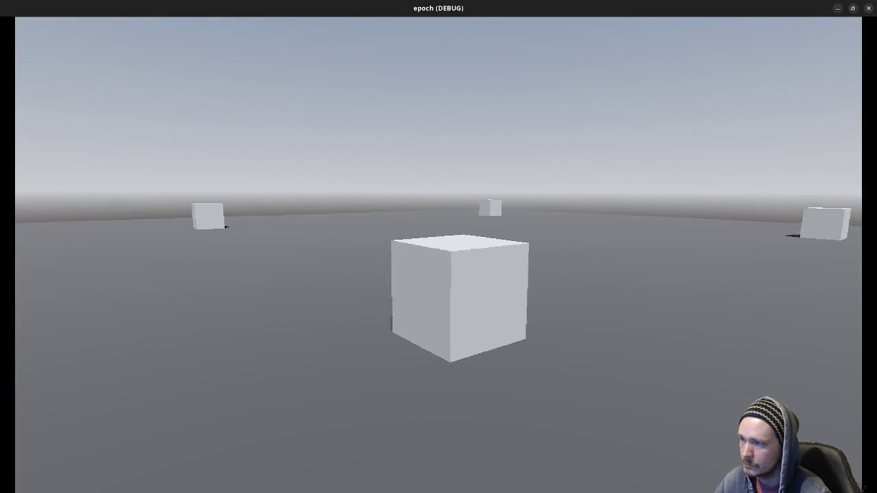
left_click(869, 8)
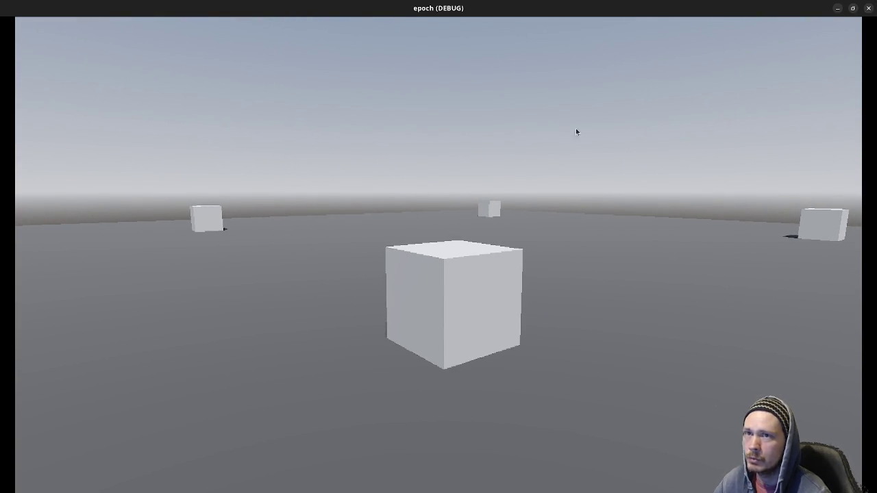
scroll(330, 203, "down", 8)
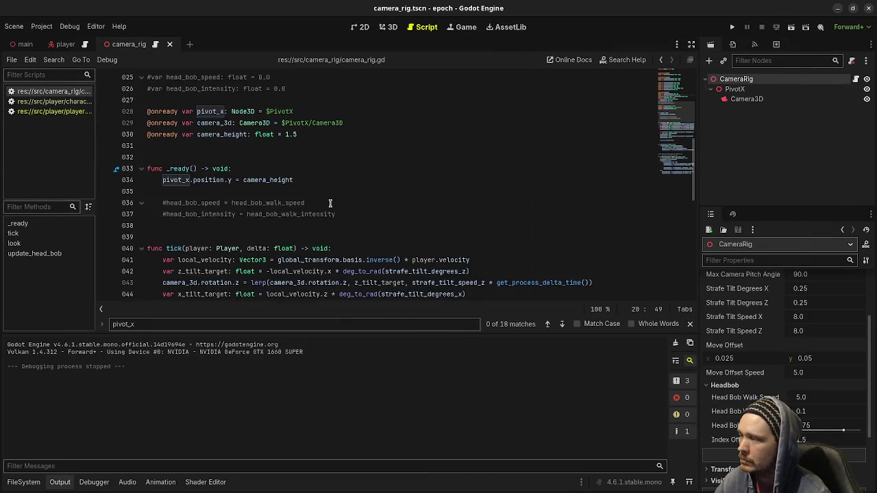
scroll(329, 202, "down", 3)
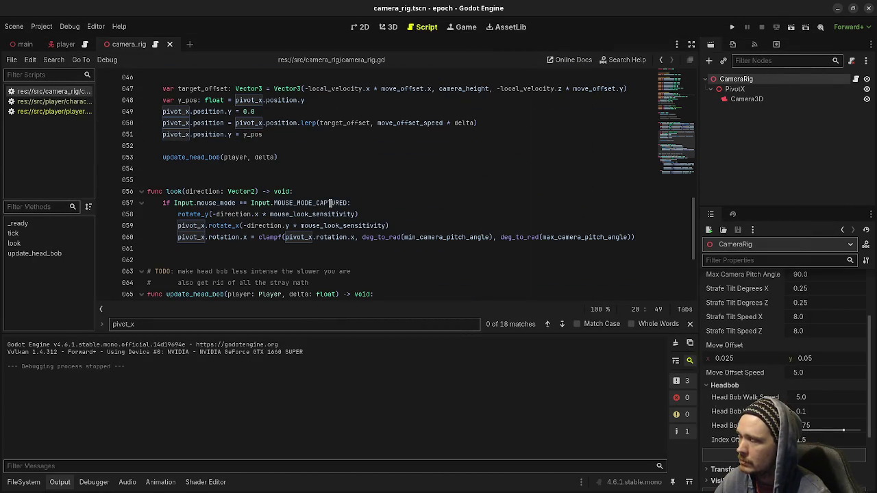
scroll(329, 203, "down", 3)
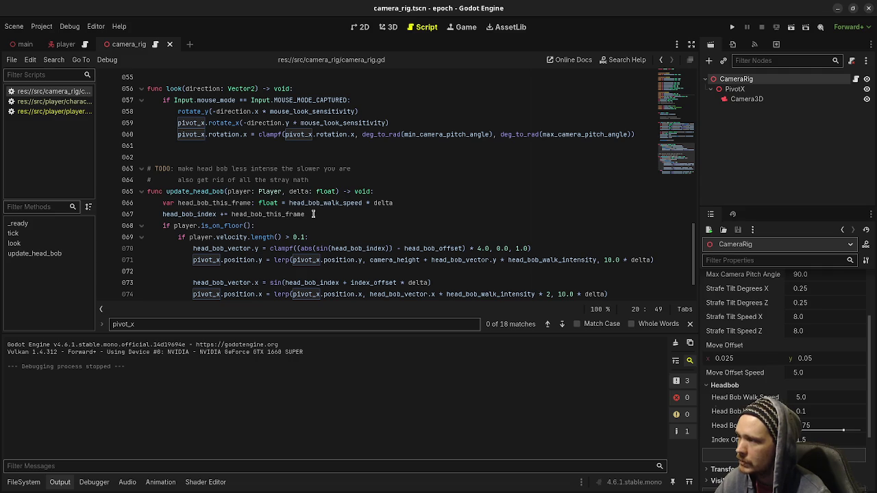
scroll(313, 213, "down", 1)
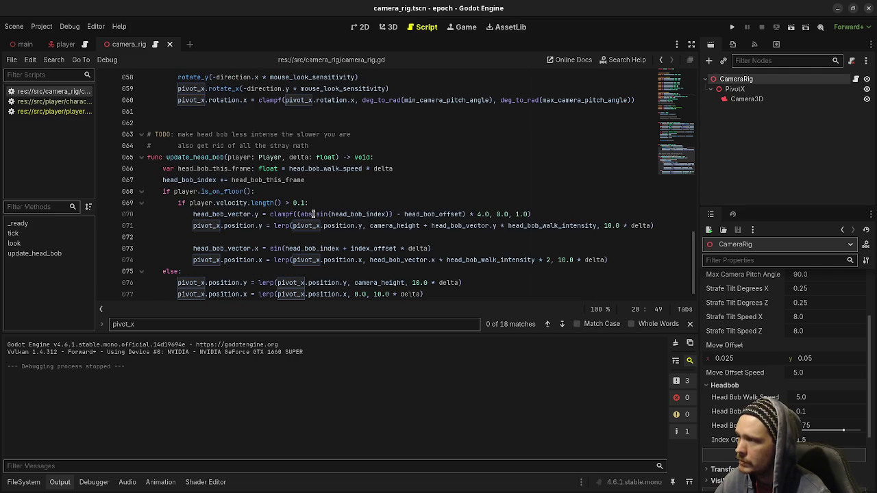
double_click(319, 168)
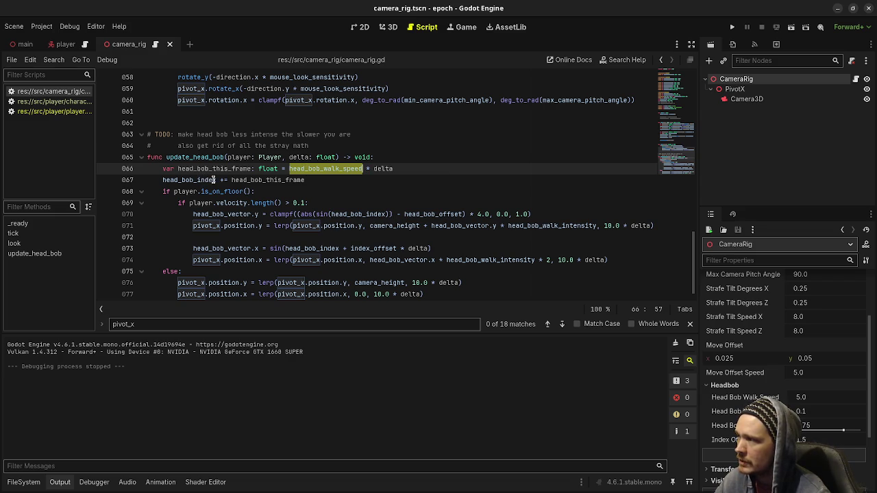
mouse_move(215, 179)
left_click(259, 179)
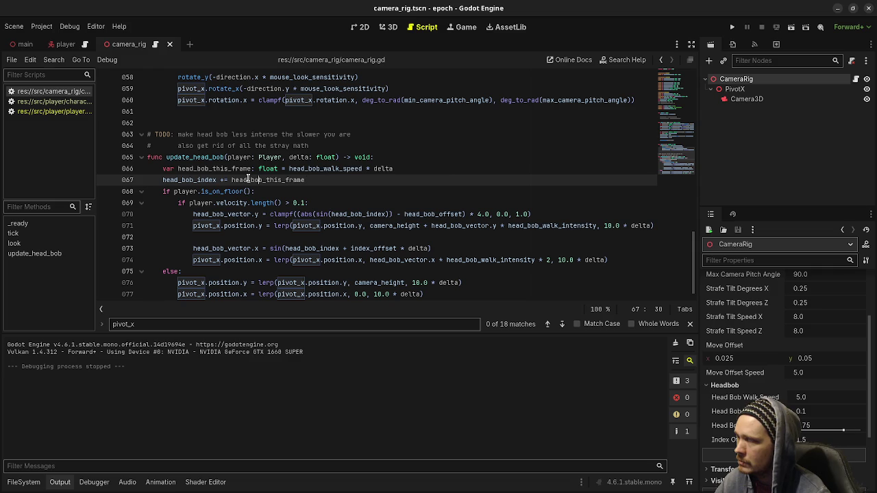
mouse_move(249, 180)
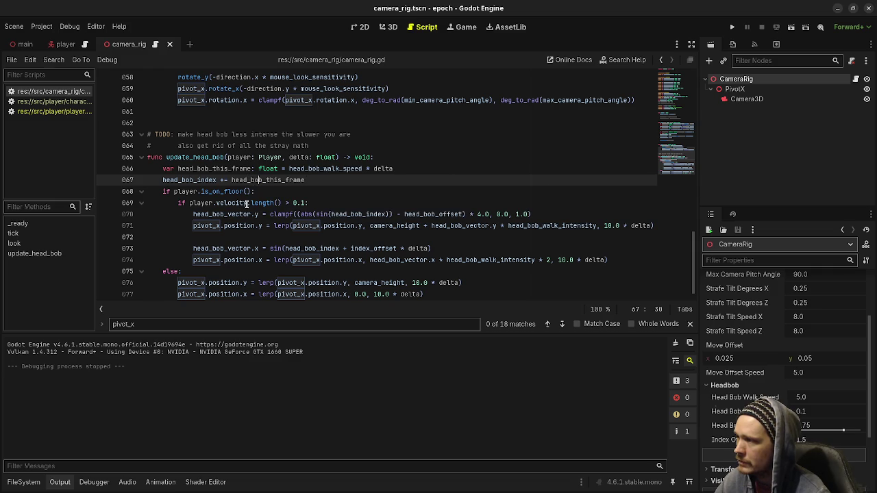
mouse_move(246, 204)
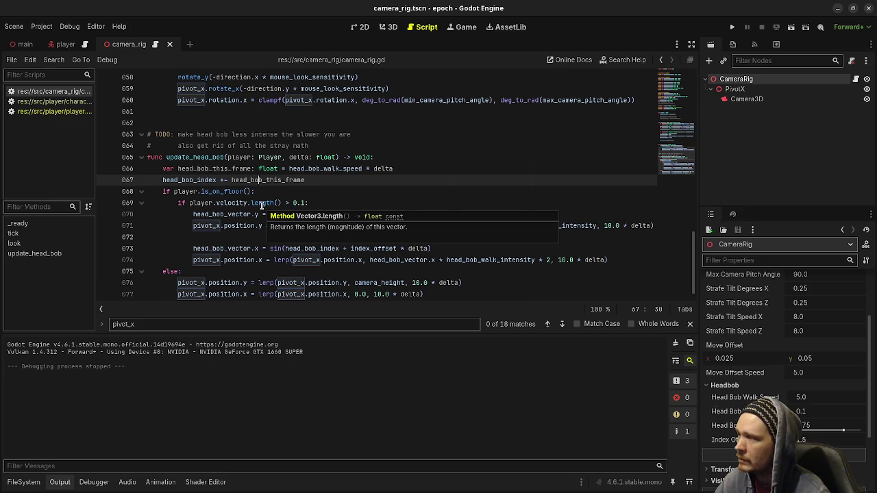
left_click(54, 111)
scroll(265, 223, "down", 1)
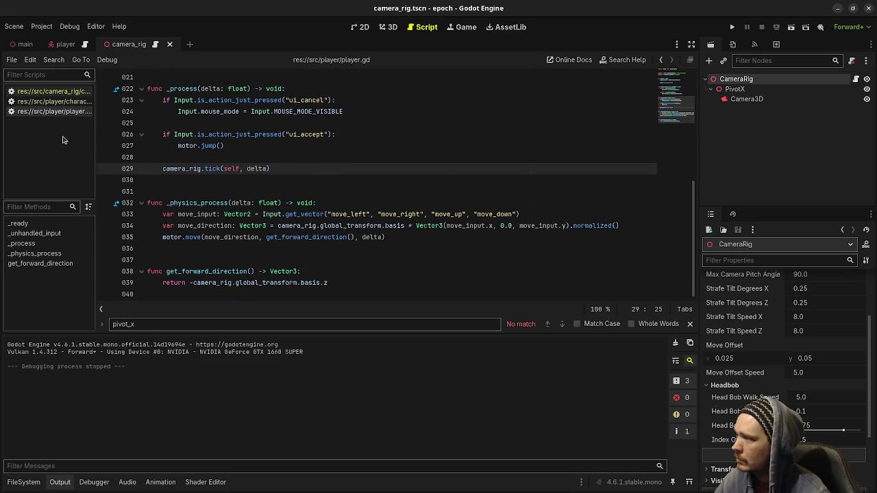
- Open character_body_motor.gd and inspect the max_speed line calling get_max_speed_for_direction(direction, forward)
left_click(61, 102)
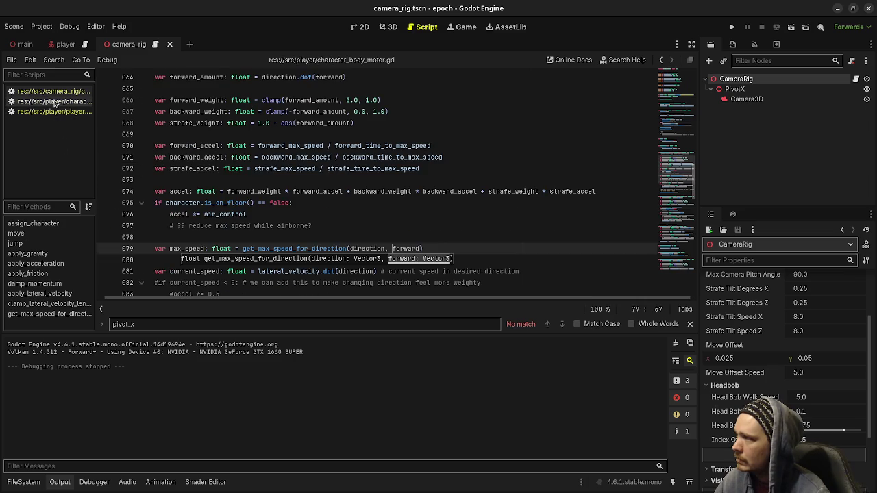
left_click(237, 248)
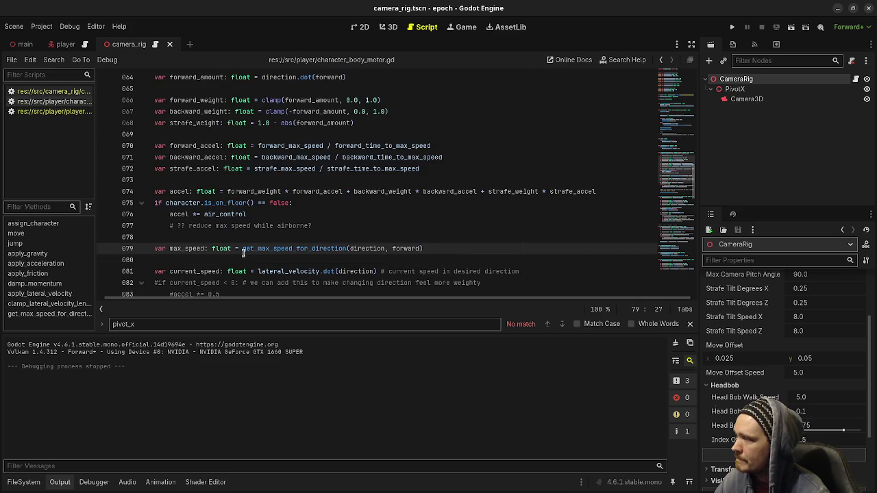
double_click(292, 248)
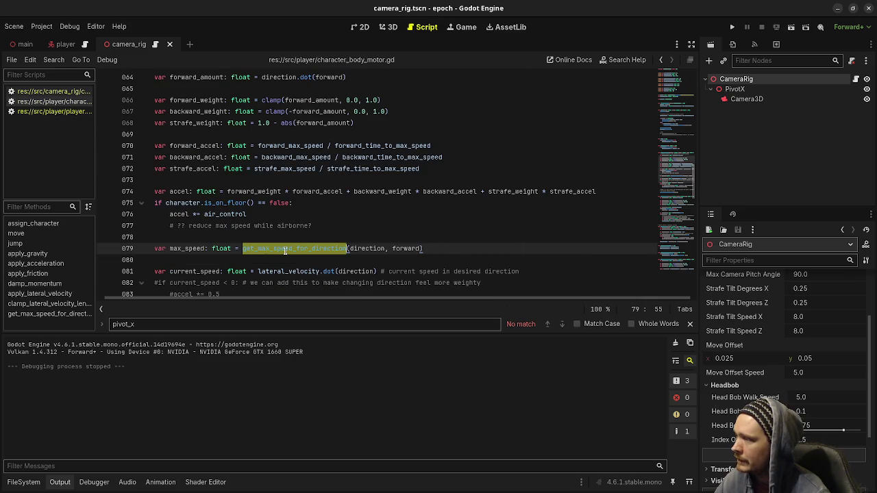
double_click(367, 249)
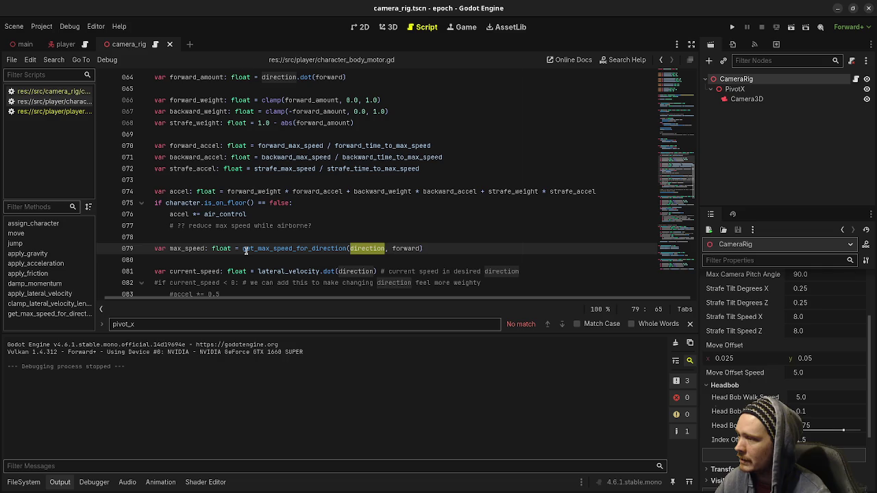
mouse_move(244, 251)
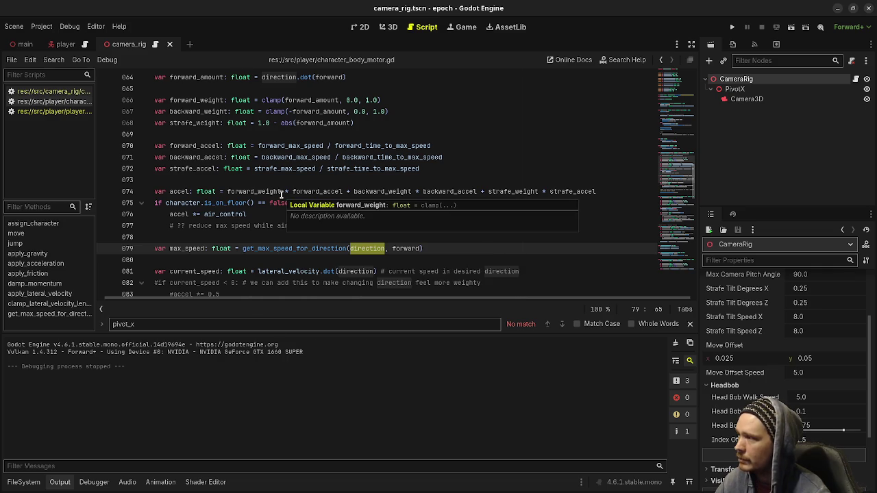
double_click(201, 248)
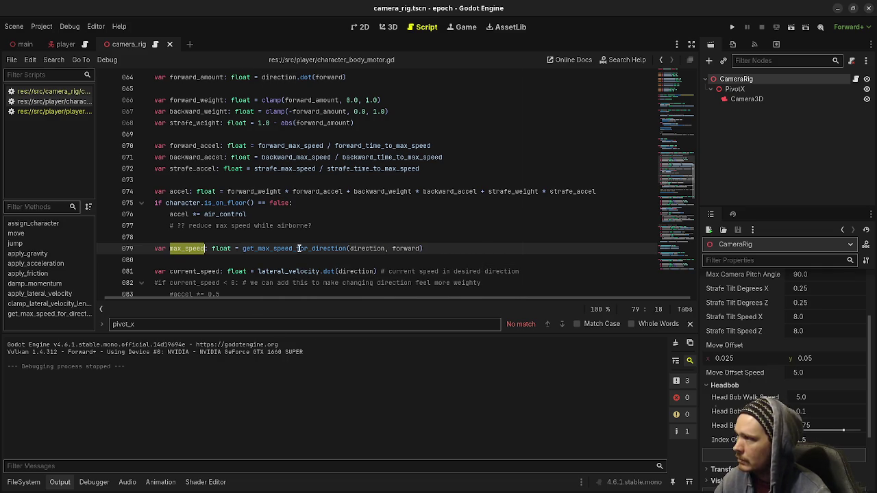
scroll(302, 258, "down", 2)
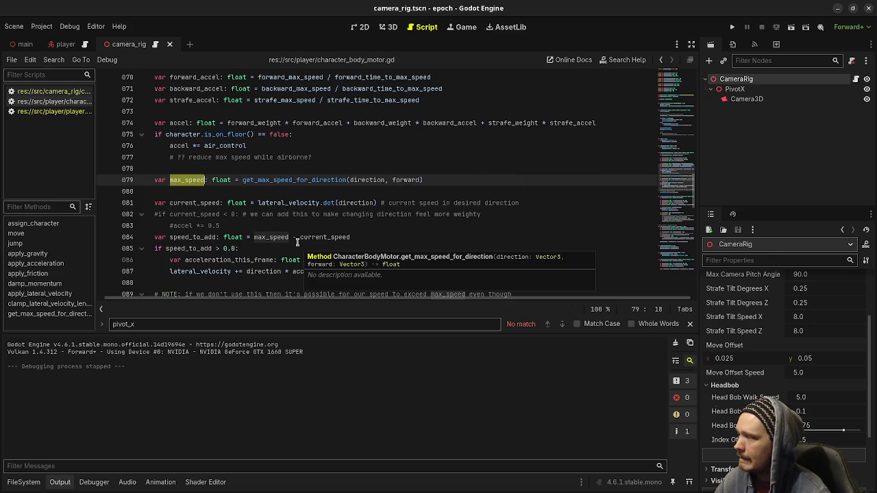
left_click(56, 112)
- Reopen camera_rig.gd and inspect update_head_bob's velocity check and head_bob_walk_intensity usage
left_click(77, 92)
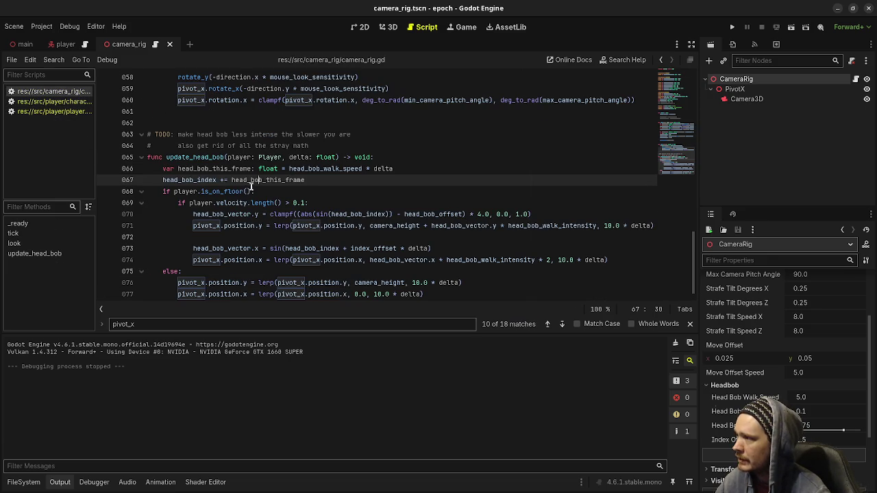
left_click(399, 158)
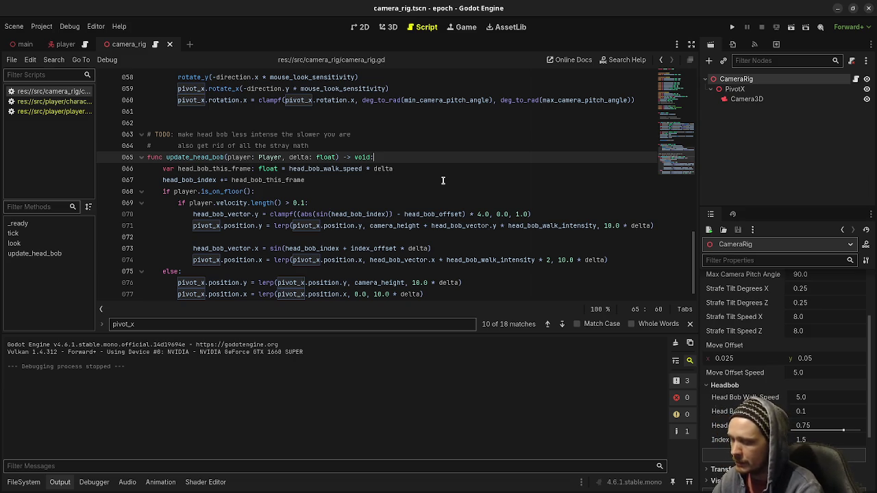
double_click(232, 203)
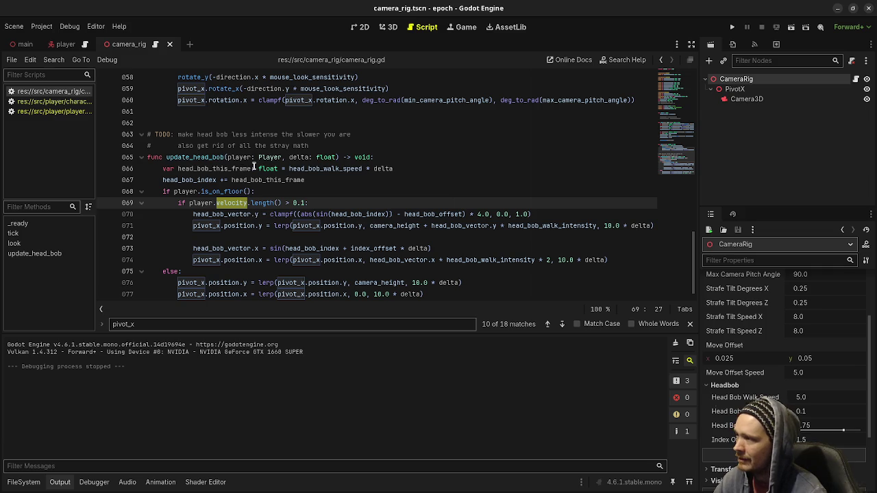
mouse_move(257, 217)
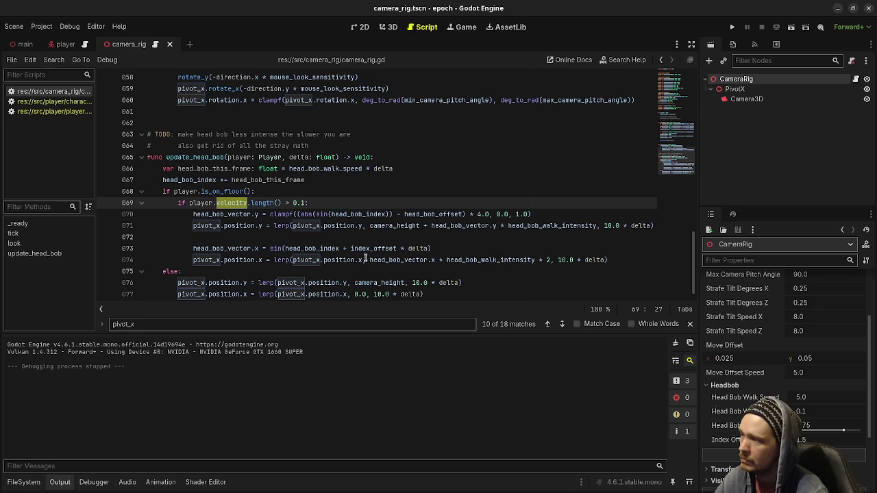
mouse_move(361, 260)
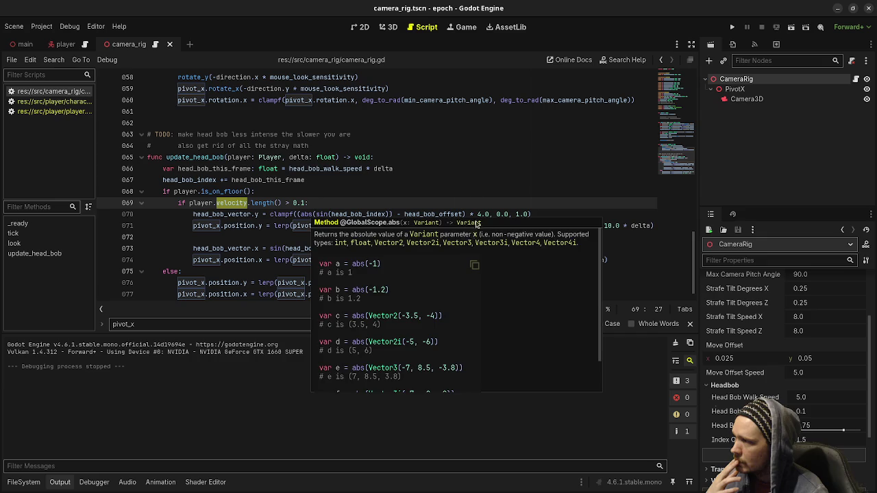
left_click(481, 177)
double_click(540, 226)
- Add a new empty line at the end of the velocity check in update_head_bob
scroll(417, 263, "down", 1)
scroll(417, 264, "up", 5)
scroll(417, 263, "down", 5)
left_click(331, 193)
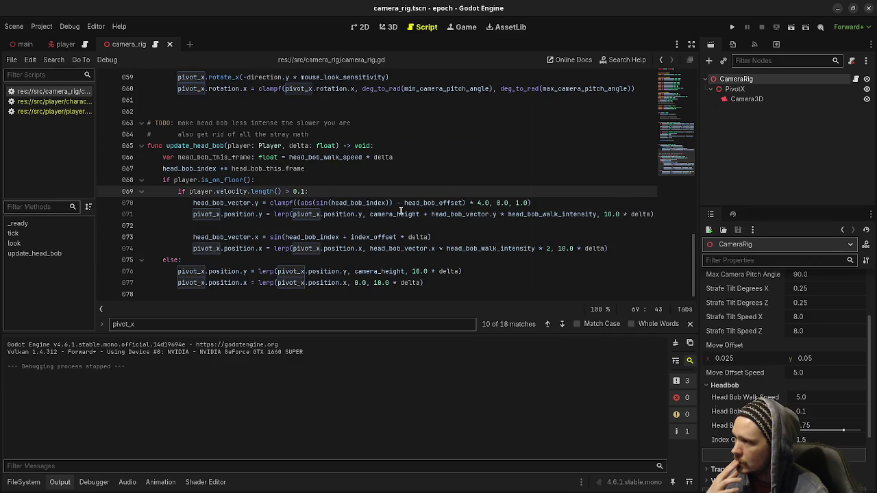
key("Return")
- Declare intensity as head_bob_walk_intensity * player.velocity.length() / player.motor.get_max_speed_for_direction()
type("var in")
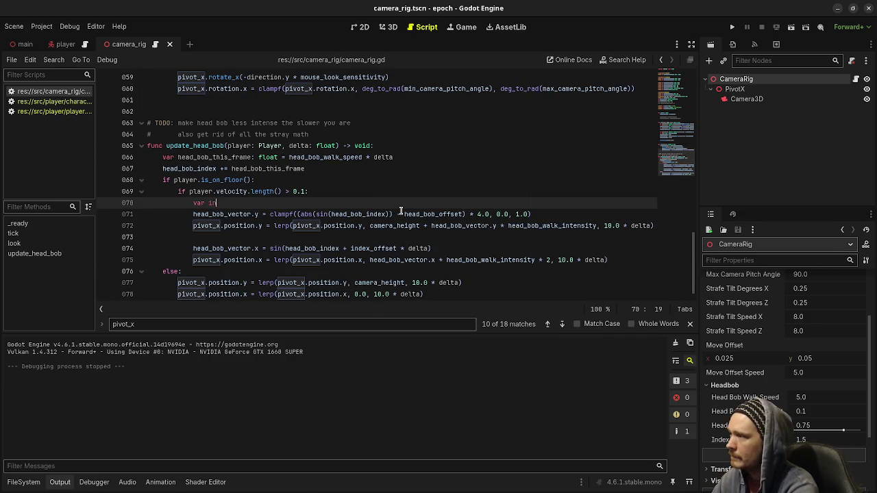
type("tensity: float")
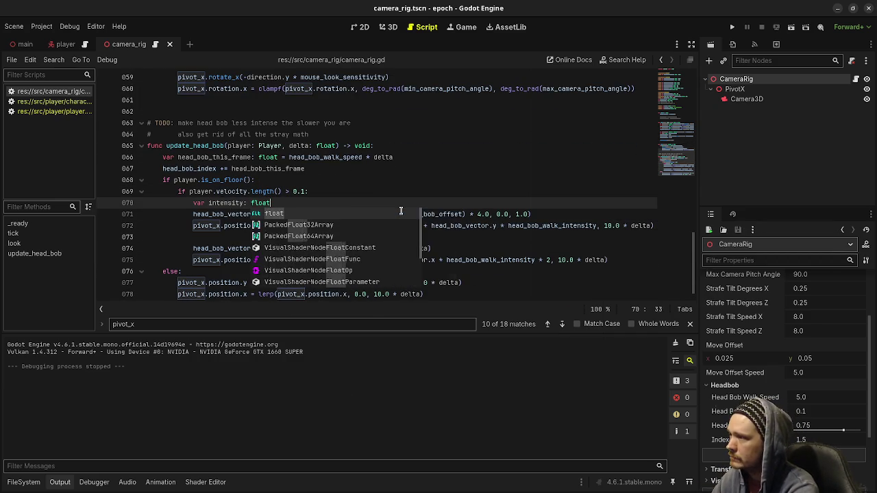
type(" = head_bob_walk_i")
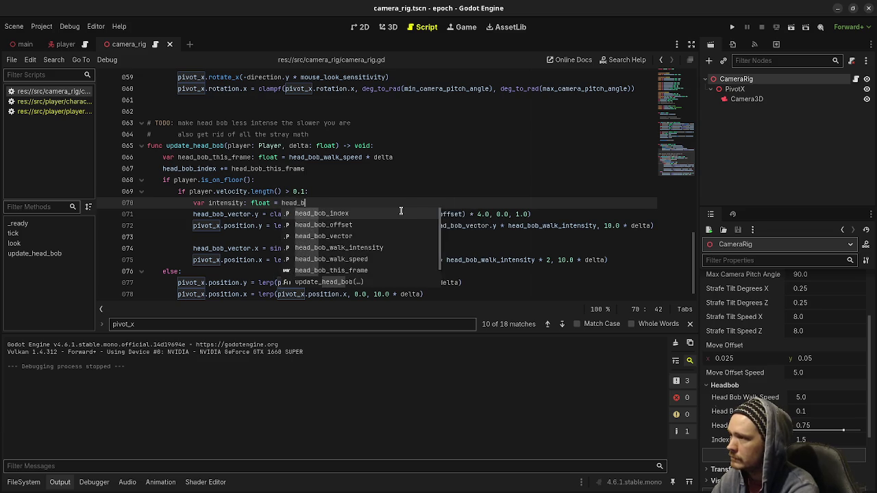
key("Return")
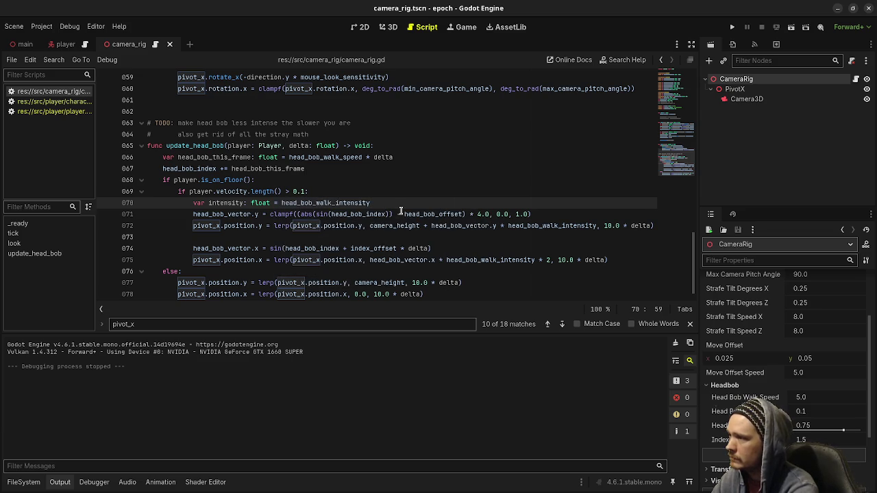
key("Return")
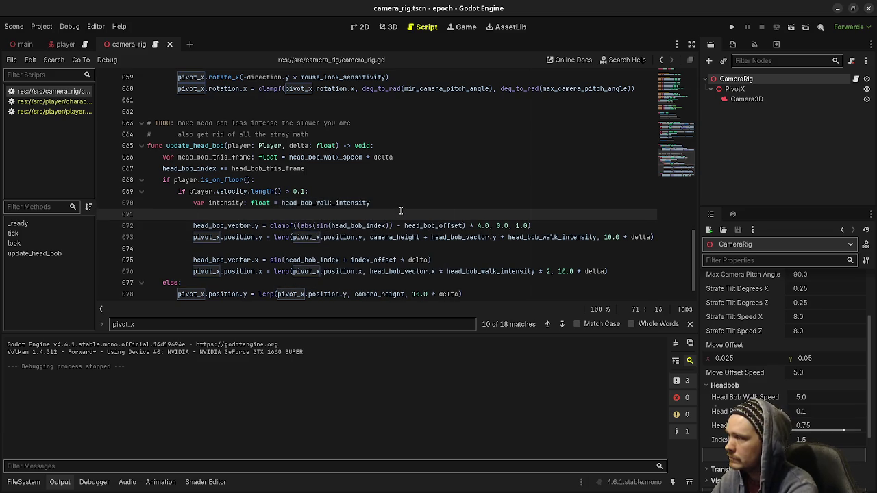
key("BackSpace")
key("BackSpace")
key("BackSpace")
type("* ")
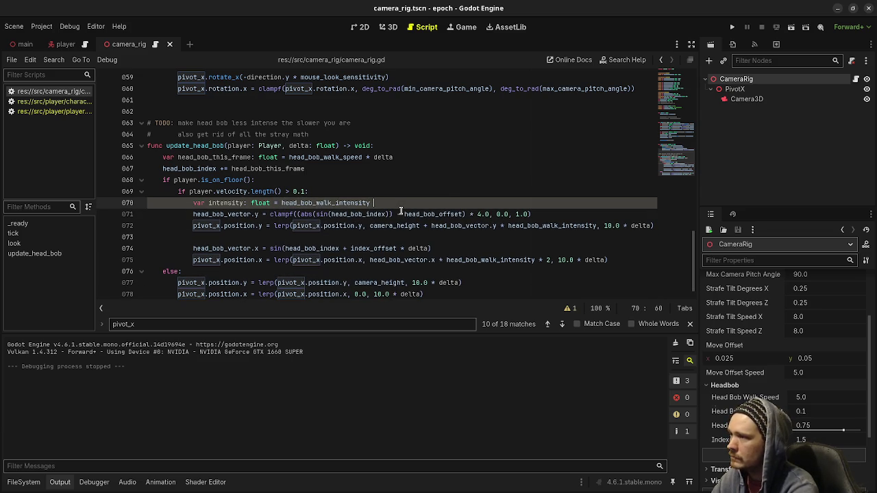
type("pl")
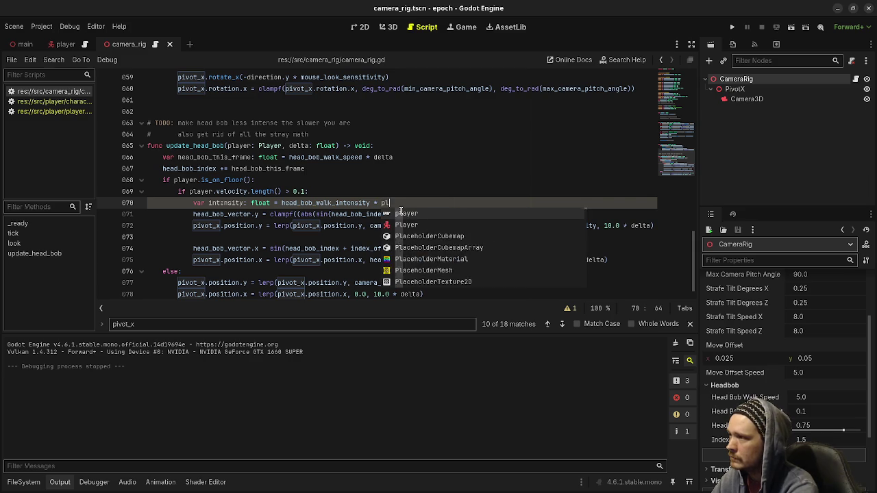
type("ayer.velocity.lenght(")
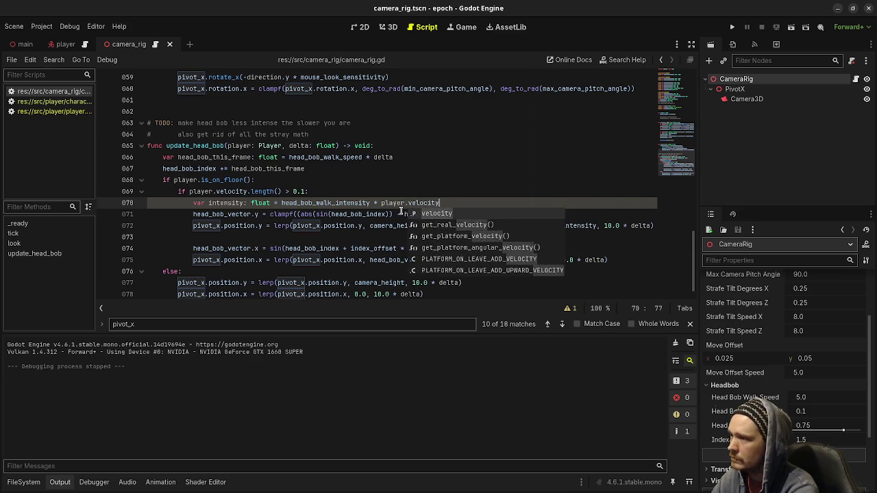
key("BackSpace")
key("BackSpace")
key("BackSpace")
type("ngth(")
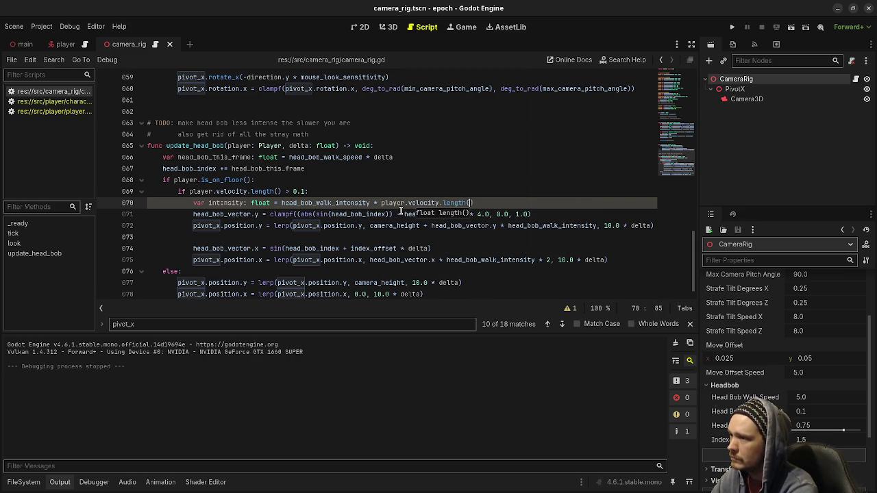
key("Return")
type("/ player.c")
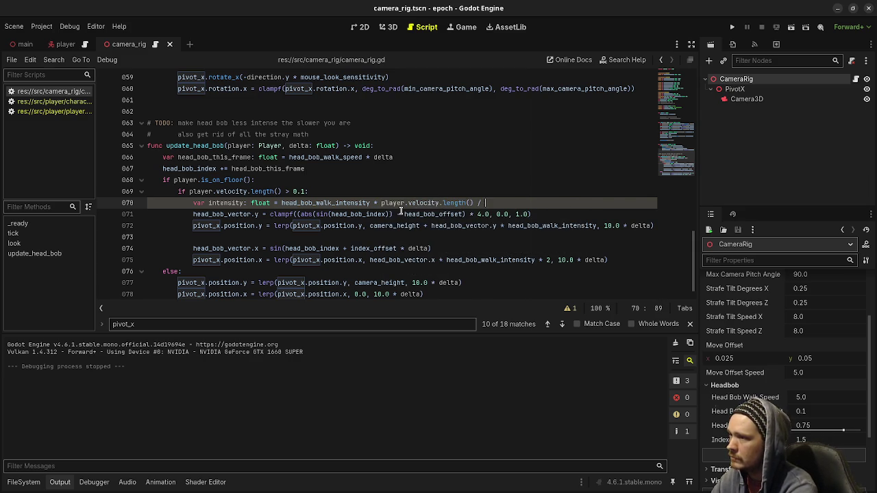
key("BackSpace")
type("motor.get_")
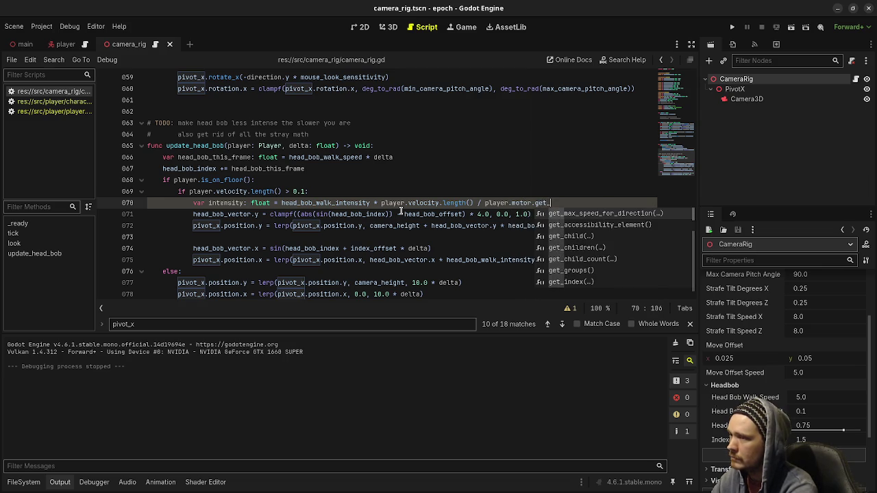
key("Return")
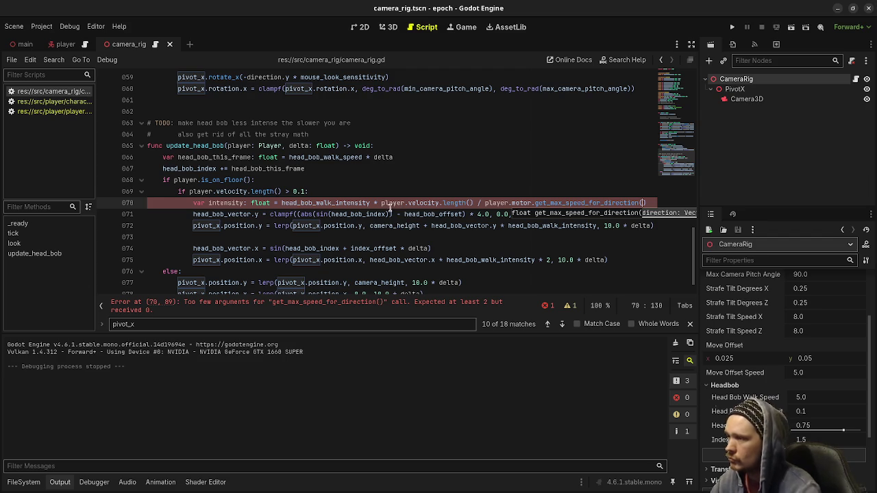
- Pass player.velocity and -global_transform.basis.z to get_max_speed_for_direction, save, and run the project
left_click_drag(382, 203, 473, 202)
key("ctrl+c")
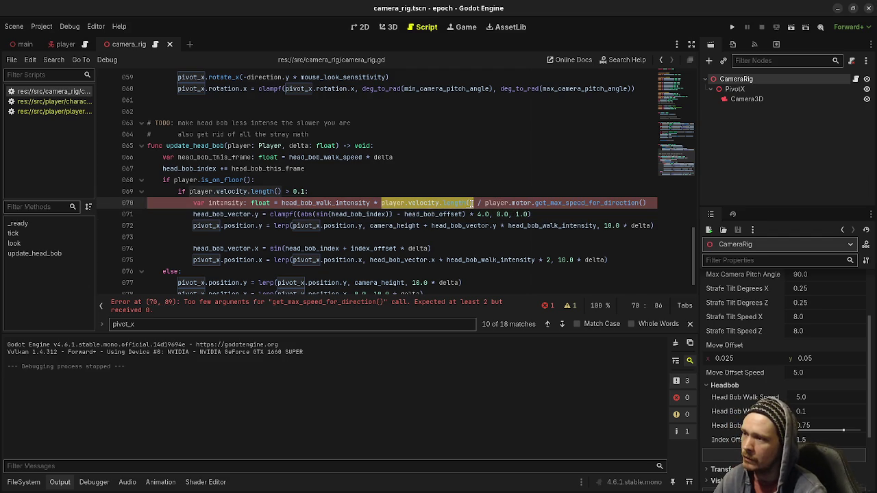
left_click(471, 203)
left_click(644, 203)
key("ctrl+v")
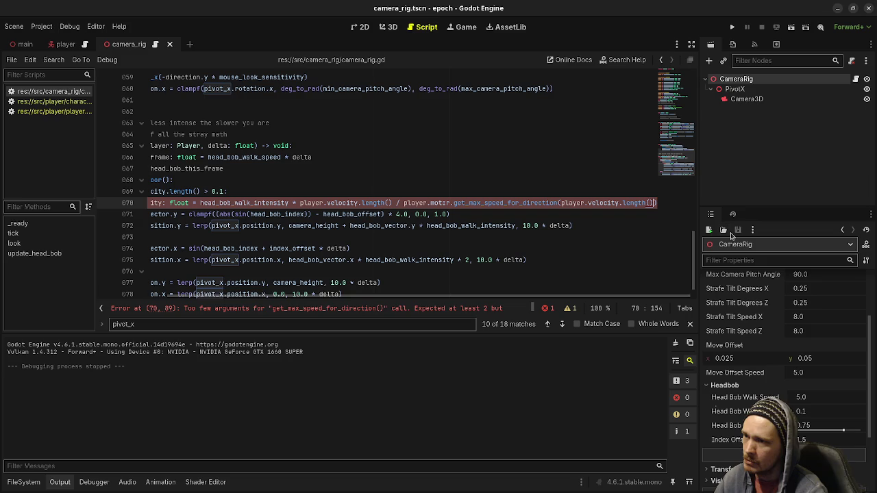
type(",")
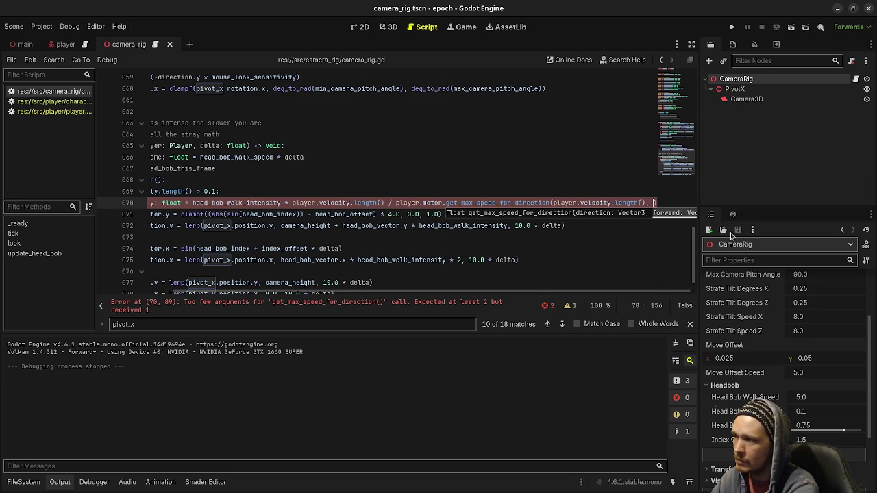
type("-global_")
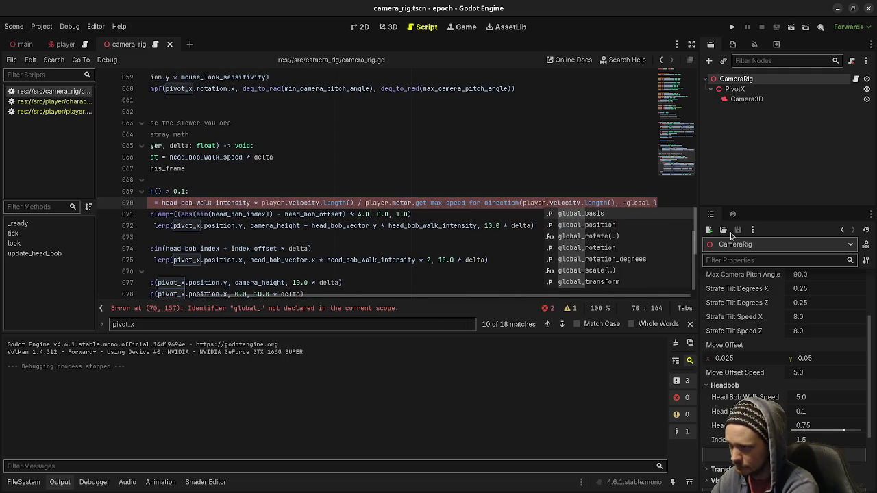
type("transform.bas")
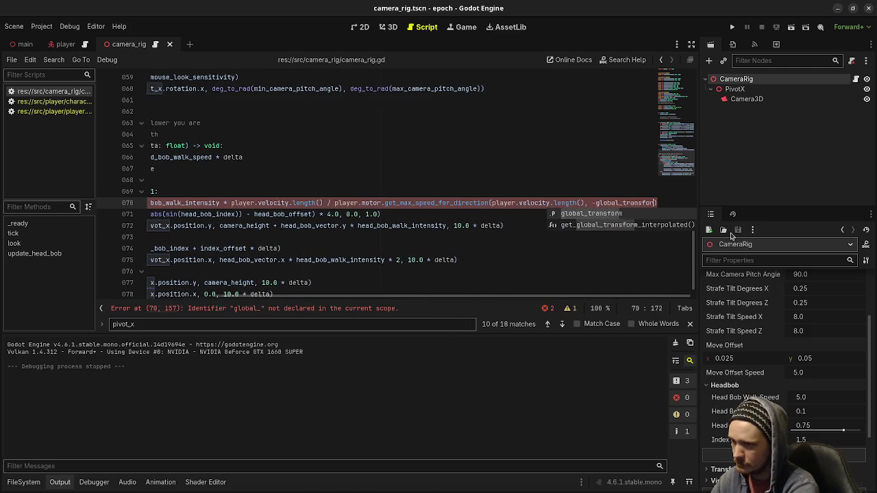
type("is.z")
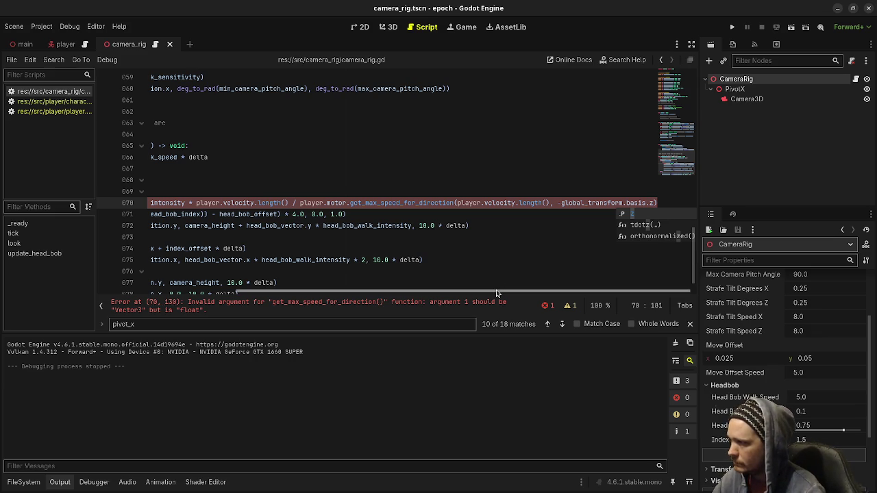
left_click_drag(516, 202, 547, 202)
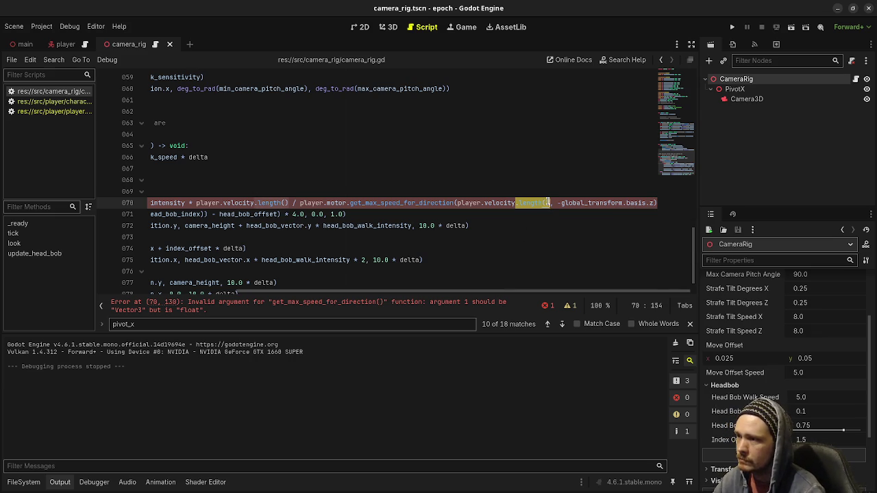
key("BackSpace")
key("ctrl+s")
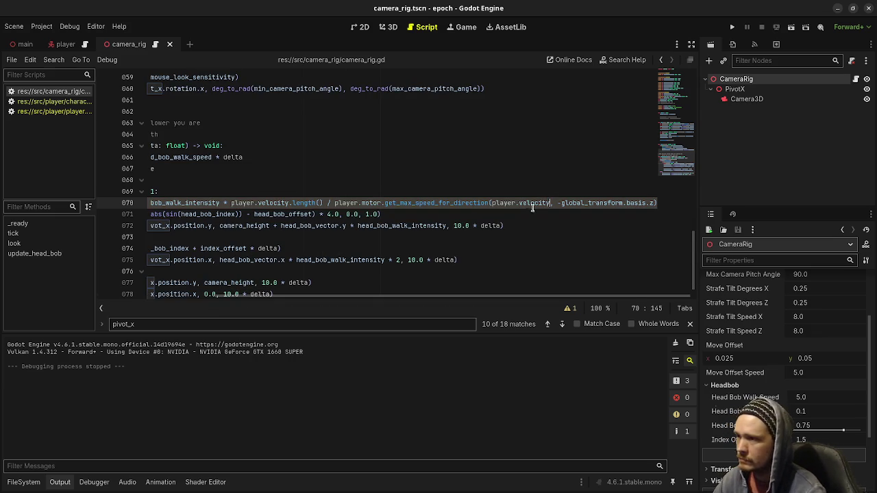
left_click_drag(301, 298, 265, 300)
key("F5")
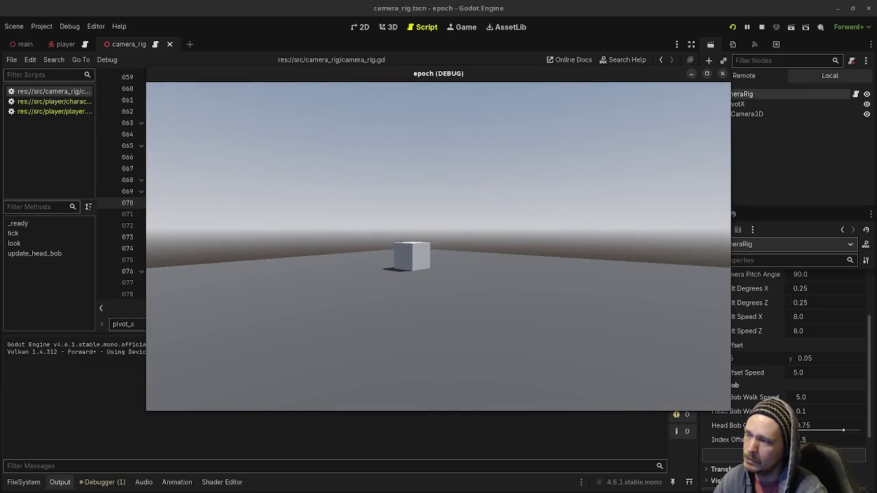
key("w")
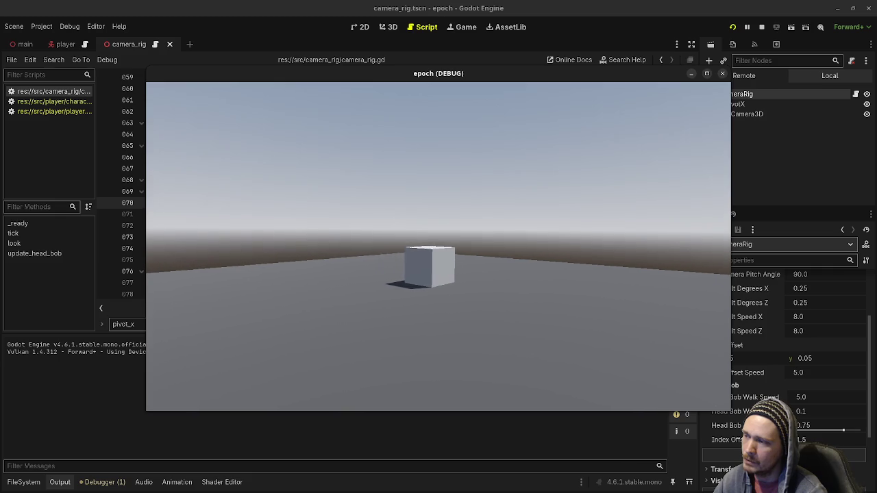
key("w")
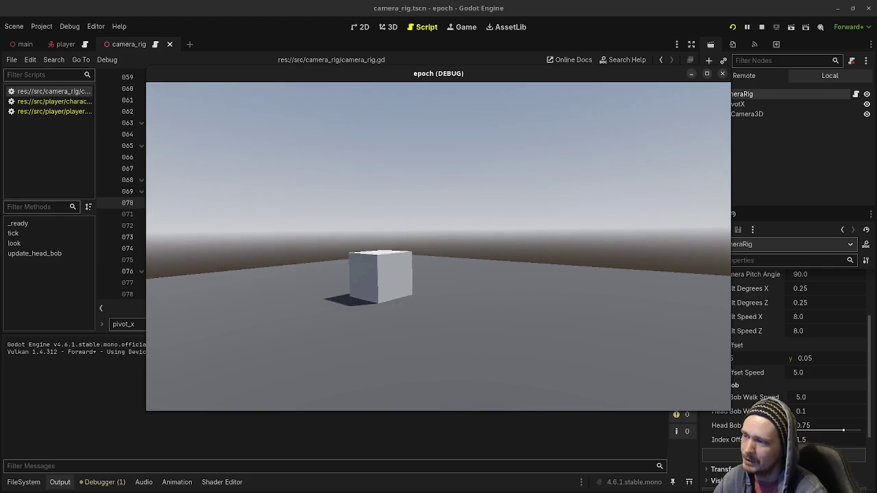
key("a")
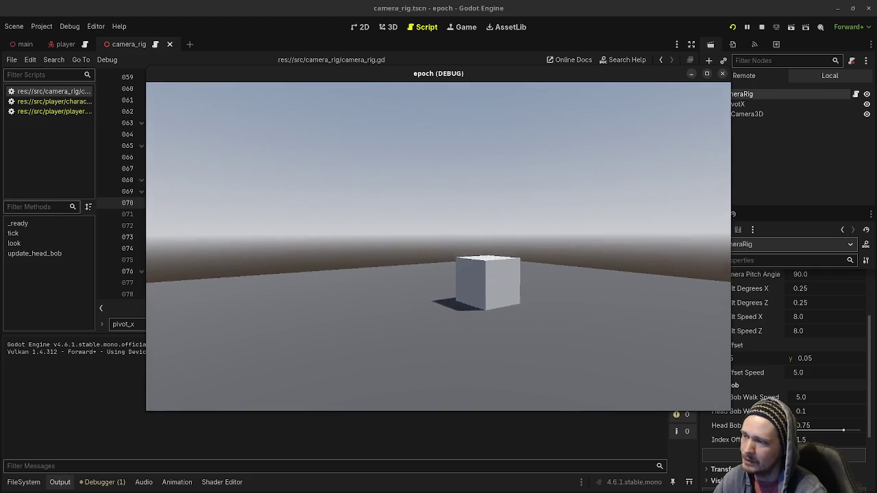
key("w")
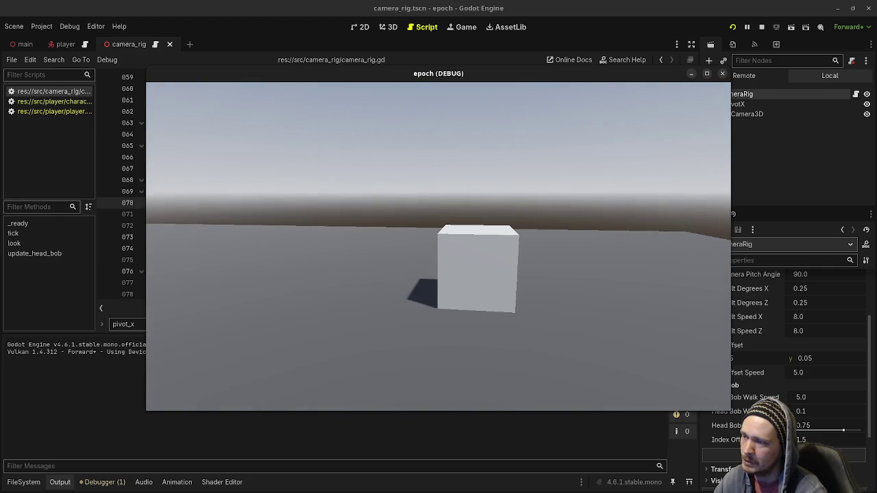
key("w")
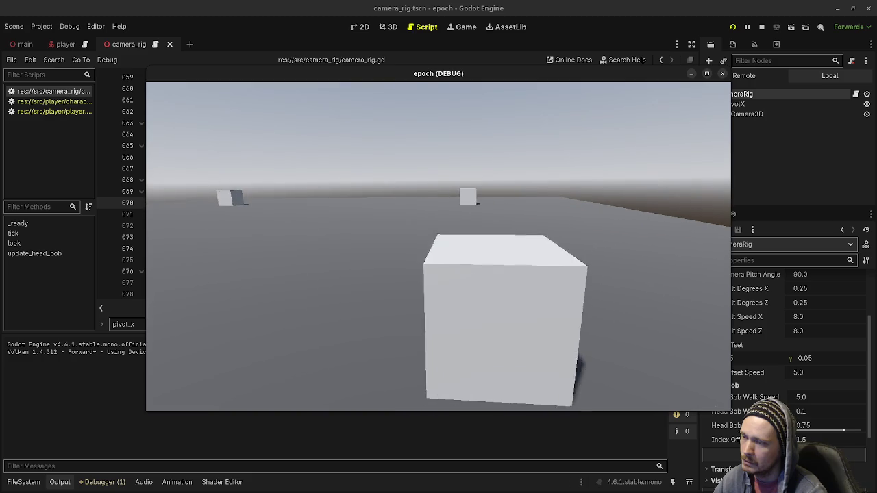
key("s")
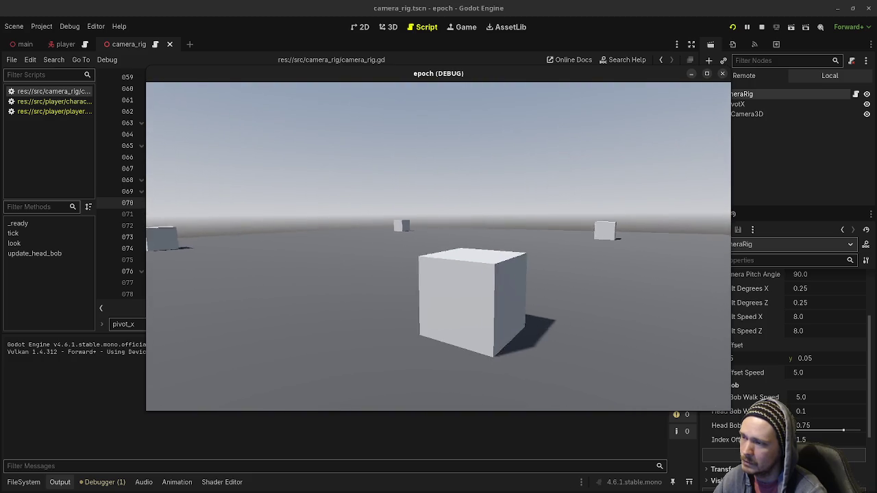
key("w")
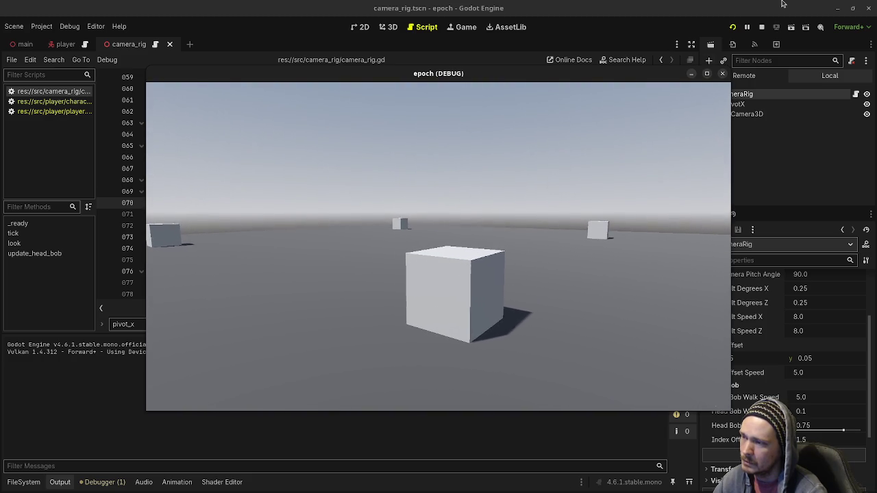
left_click(767, 30)
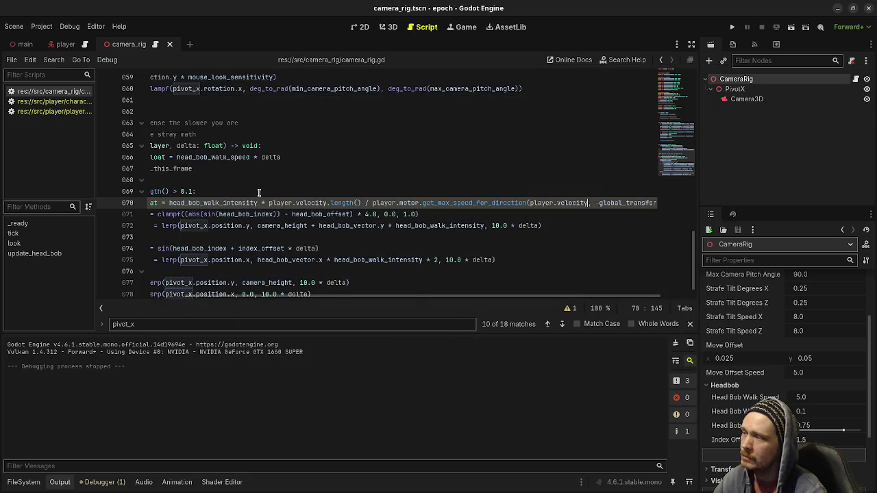
- Replace head_bob_walk_intensity with intensity on lines 72 and 75
left_click(255, 202)
type("#")
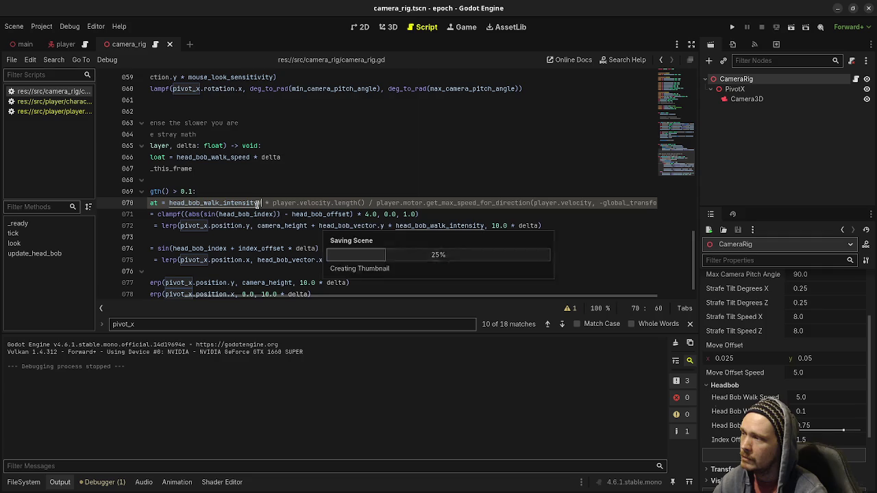
scroll(335, 301, "left", 3)
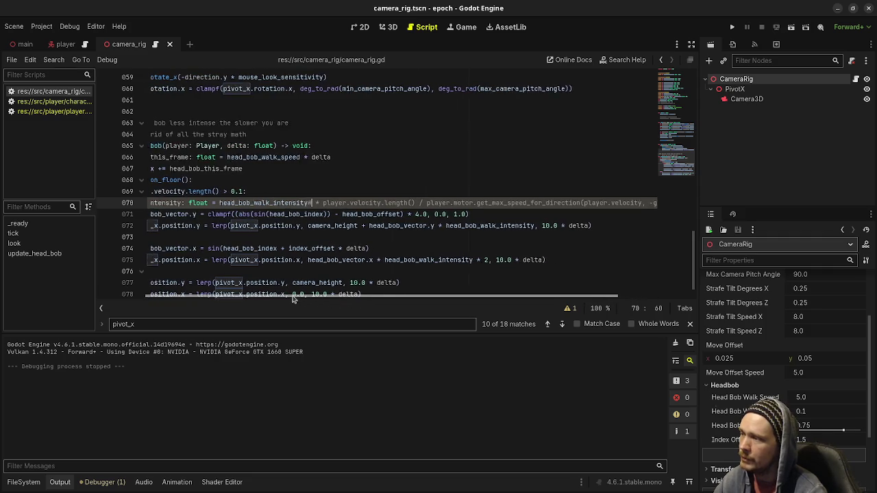
double_click(189, 203)
key("ctrl+c")
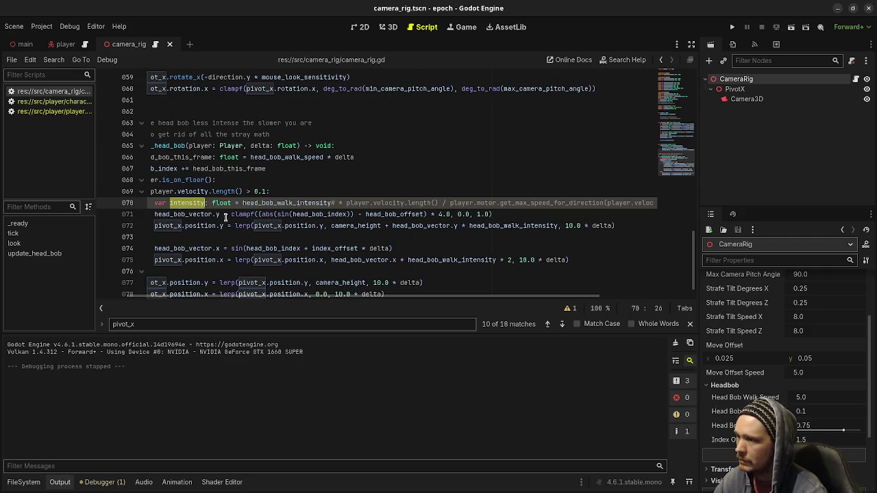
double_click(513, 225)
key("ctrl+v")
double_click(452, 260)
key("ctrl+v")
- Uncomment line 70, save the script, and test-run the project briefly
left_click(335, 203)
key("BackSpace")
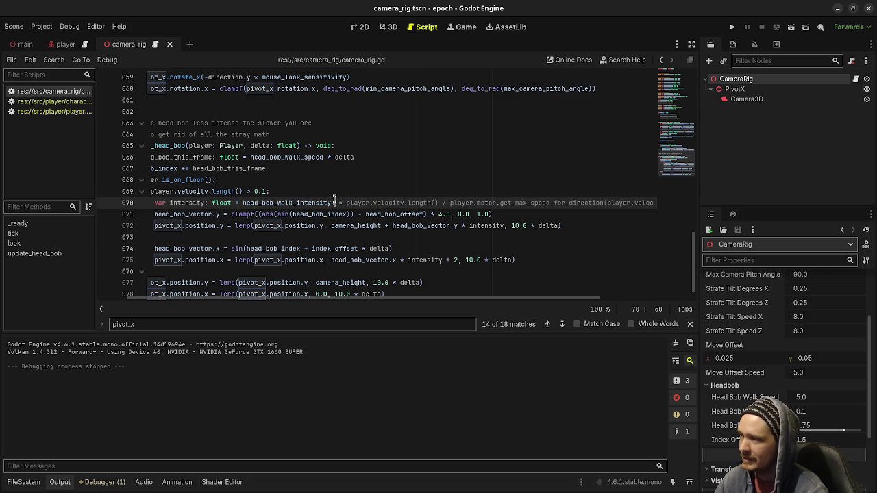
key("ctrl+s")
key("F5")
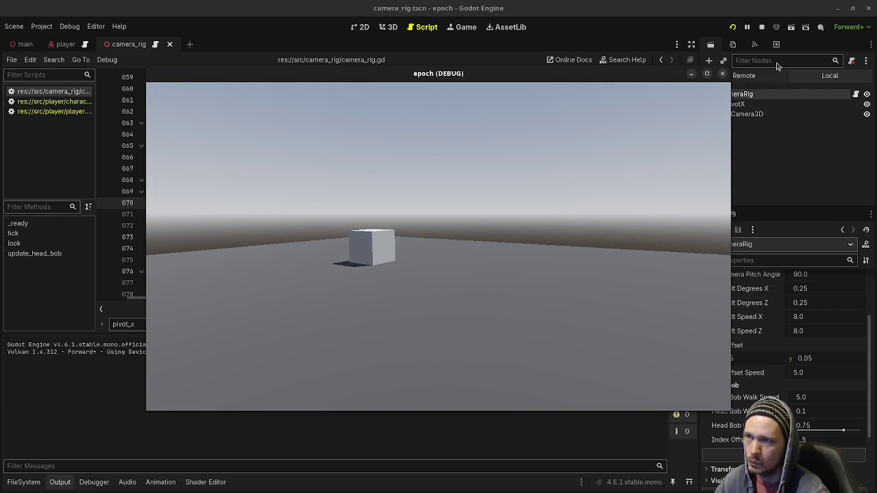
key("Escape")
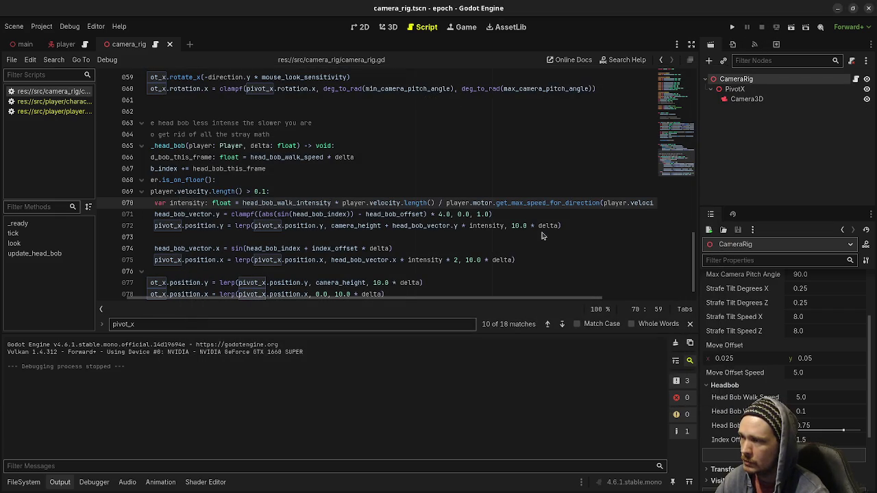
- Try removing length() from the velocity term on line 70, then undo it
left_click_drag(435, 203, 402, 203)
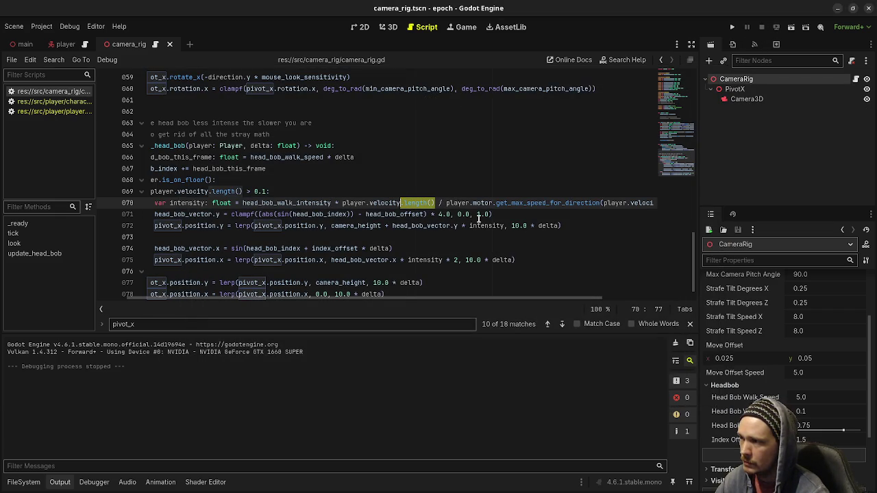
key("BackSpace")
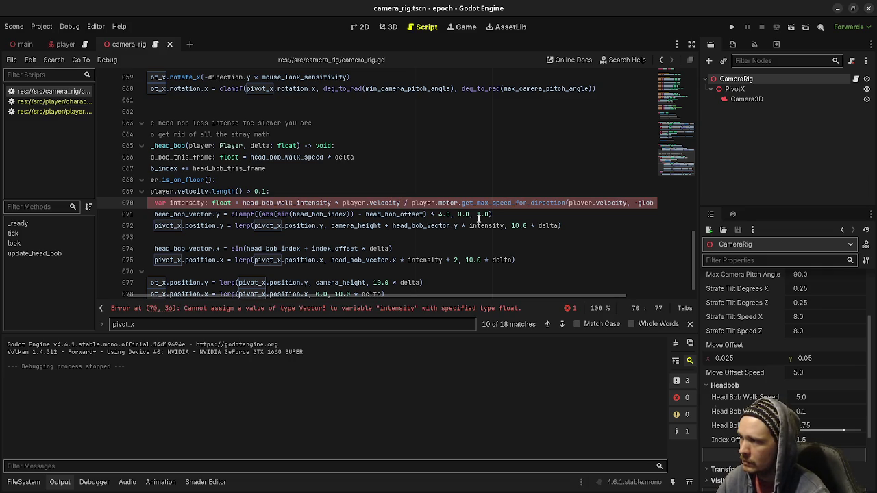
key("ctrl+z")
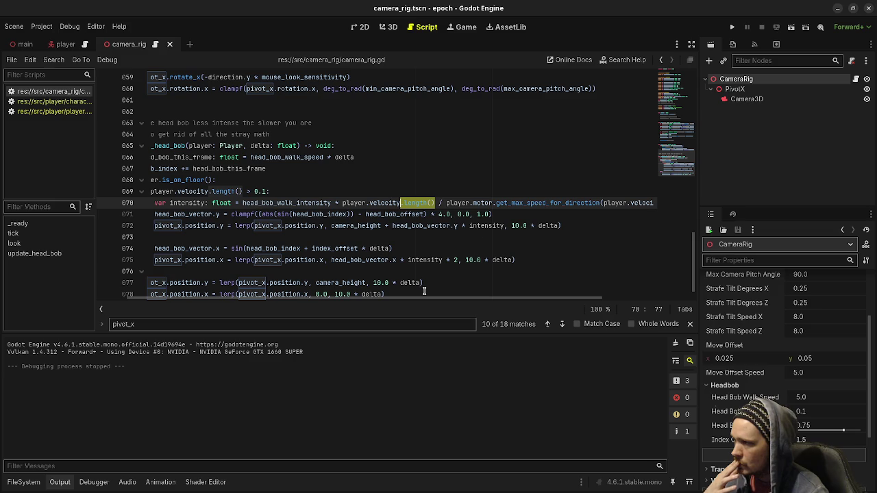
left_click_drag(420, 300, 520, 296)
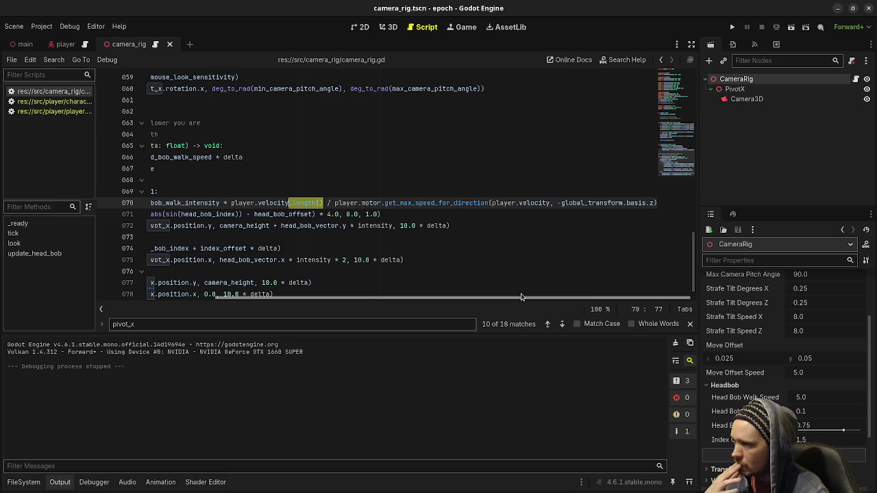
- Insert an empty indented line after the velocity check at the end of line 69
scroll(507, 295, "left", 3)
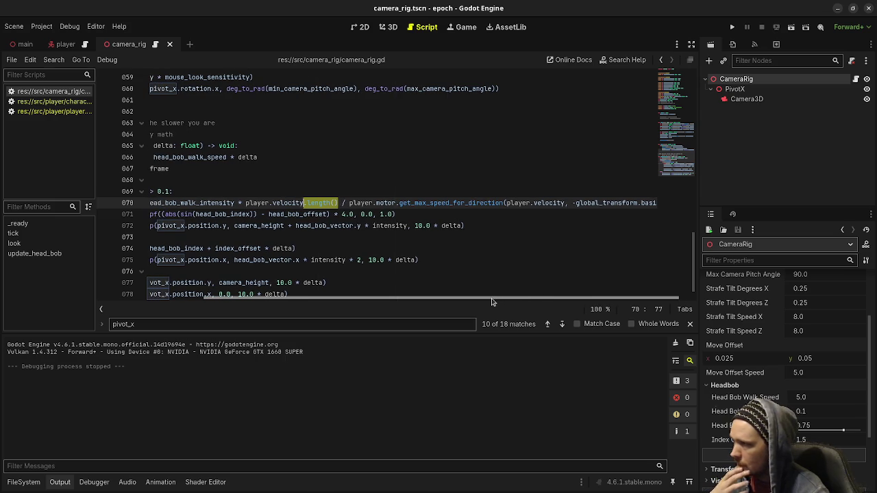
scroll(510, 296, "right", 3)
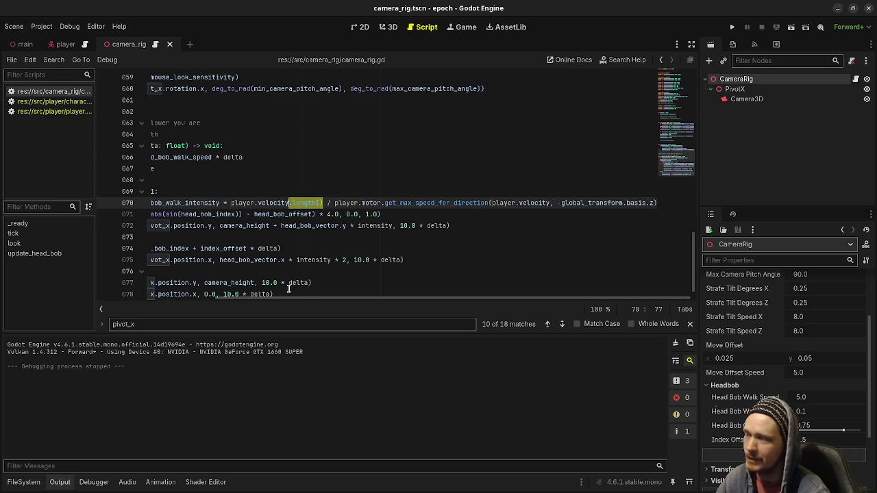
left_click_drag(294, 300, 180, 299)
left_click(321, 193)
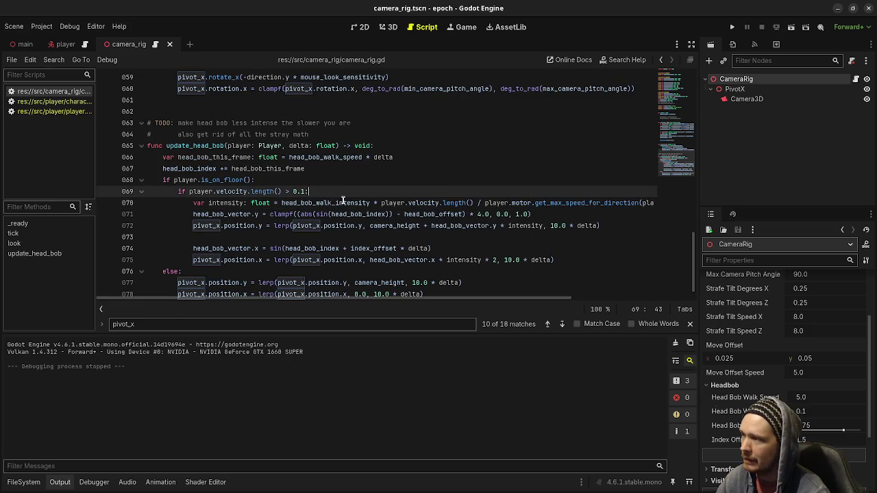
key("Return")
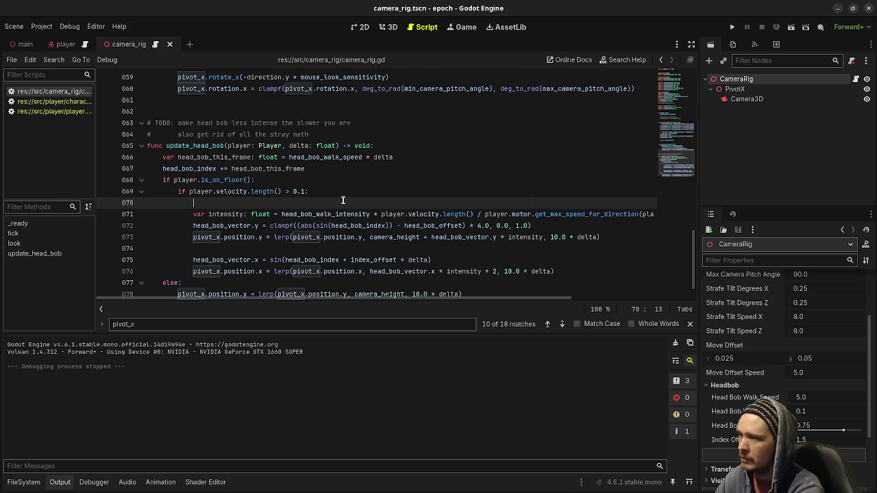
- Add var speed: float = player.motor.get_max_speed_for_direction(...) on line 70
type("print(-")
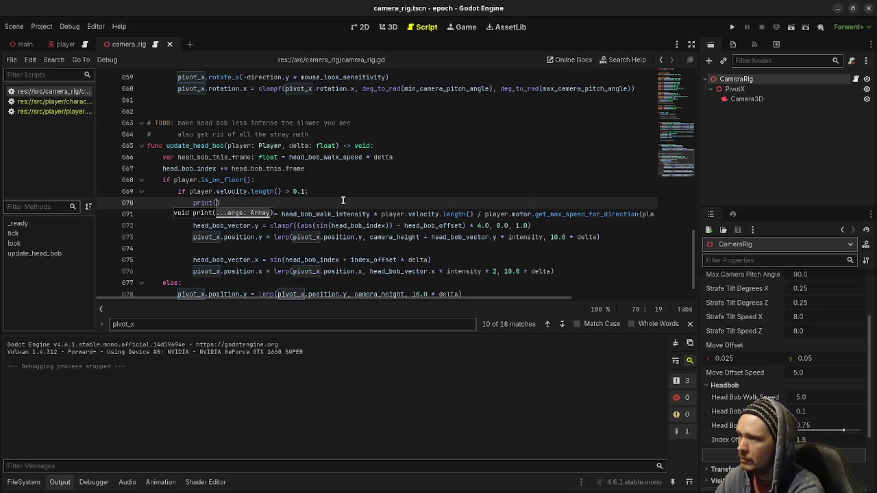
type("global_")
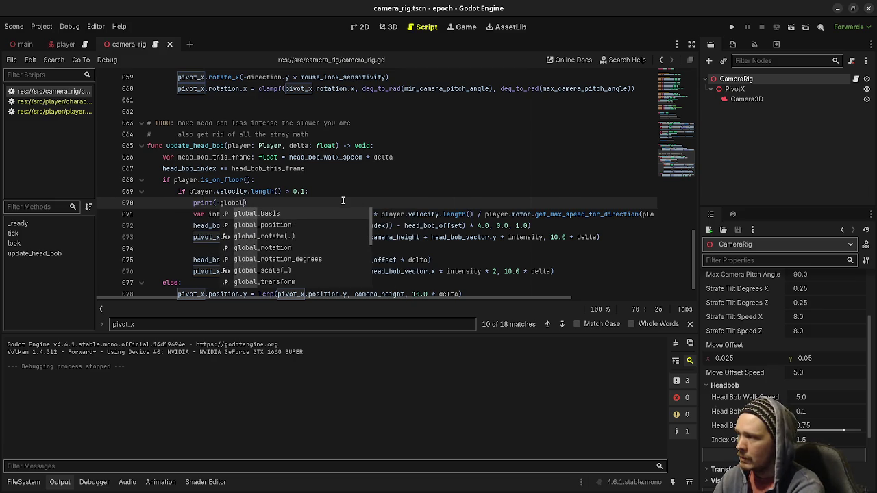
key("BackSpace")
key("BackSpace")
key("BackSpace")
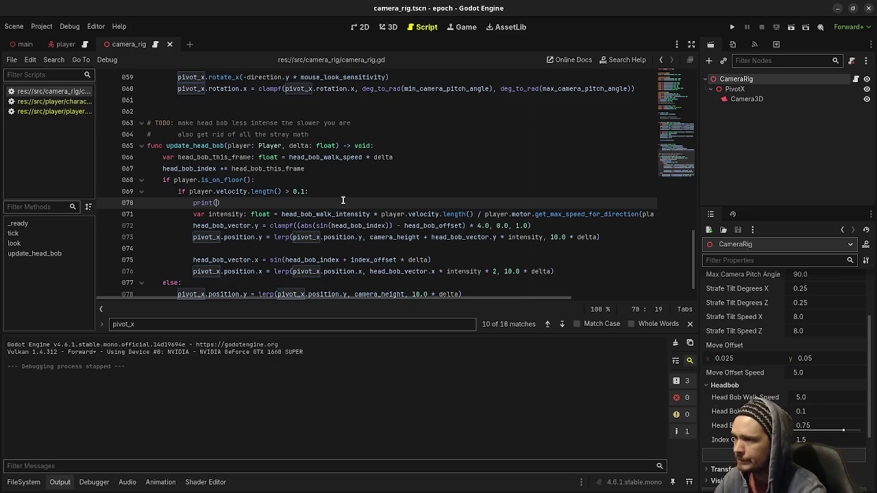
left_click_drag(485, 214, 683, 214)
key("ctrl+c")
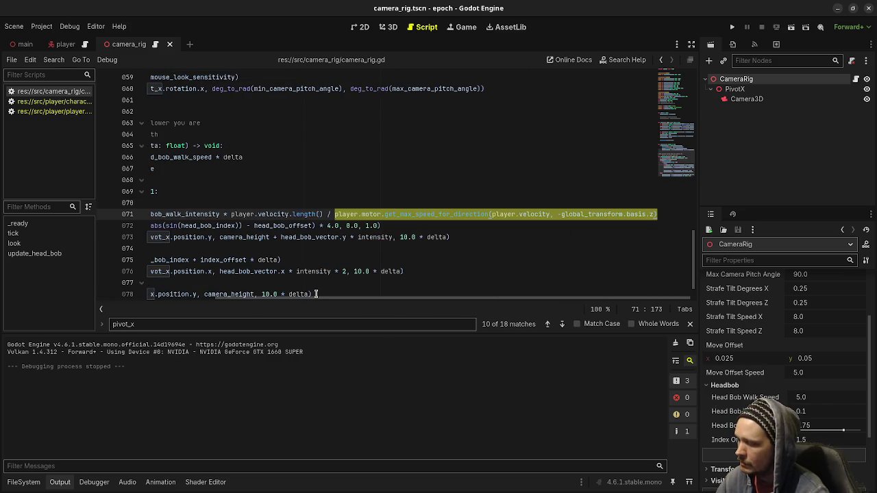
scroll(316, 298, "left", 5)
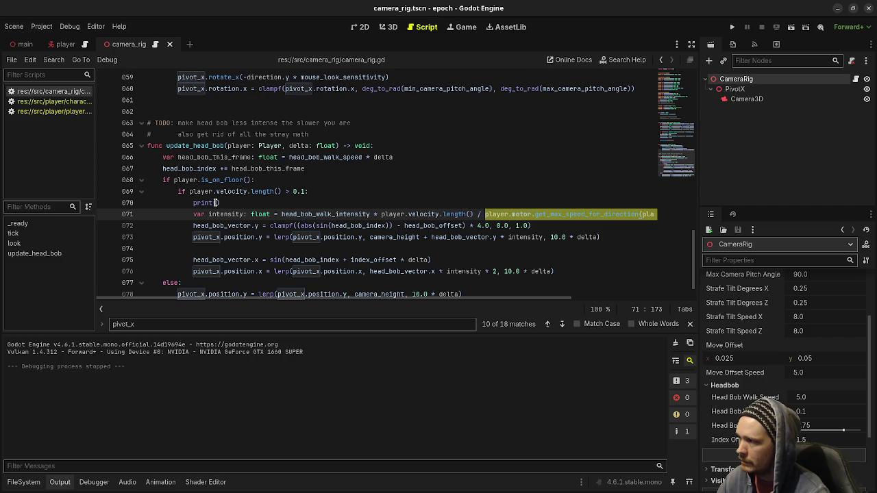
left_click_drag(248, 201, 191, 204)
type("var speed: float =")
key("ctrl+v")
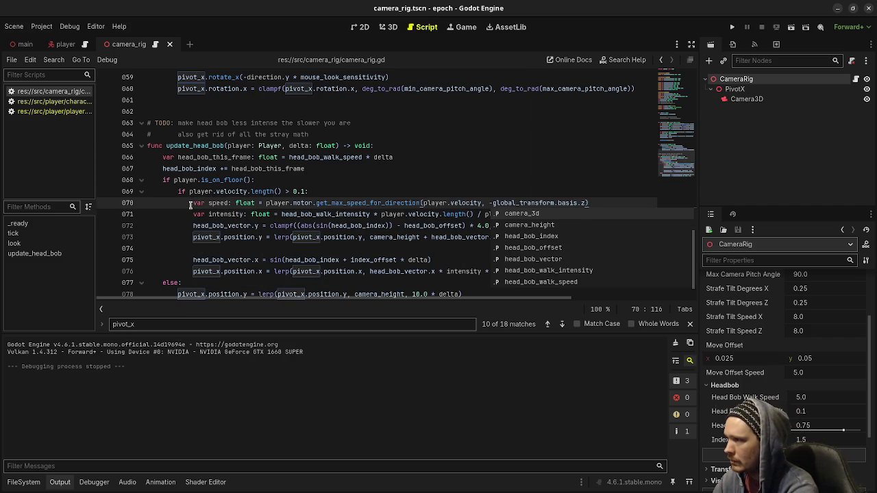
key("Escape")
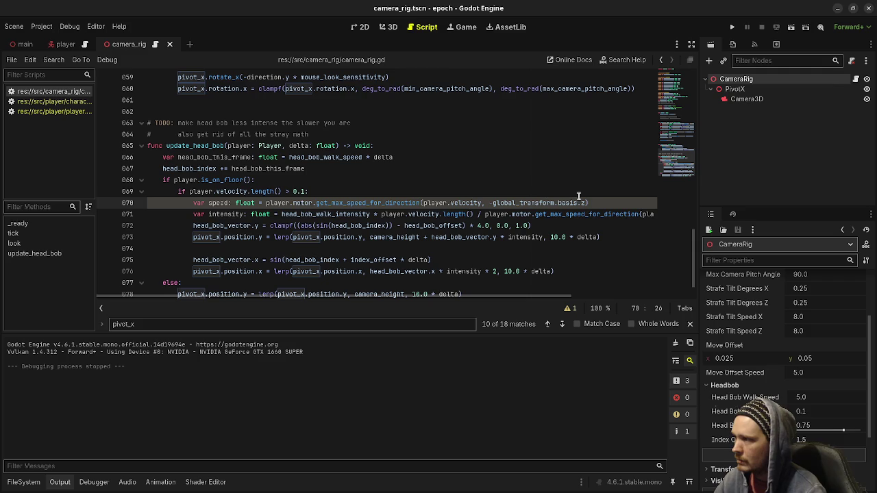
key("Return")
- Below it, add print(str(speed) + ", " + str(player.velocity.length()))
type("p")
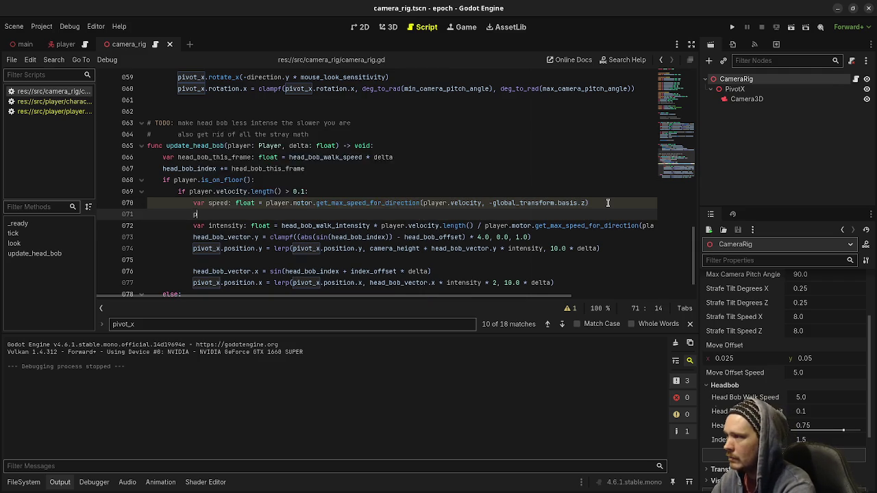
type("rint(speed")
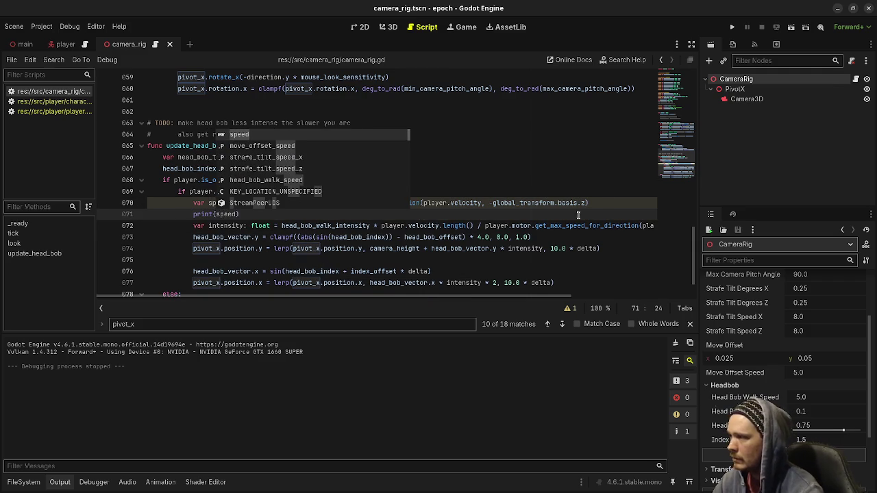
left_click(506, 226)
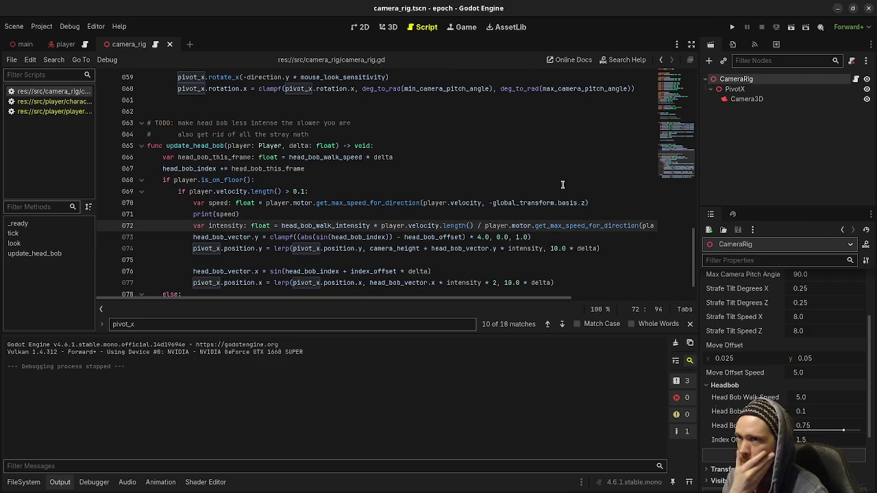
key("Up")
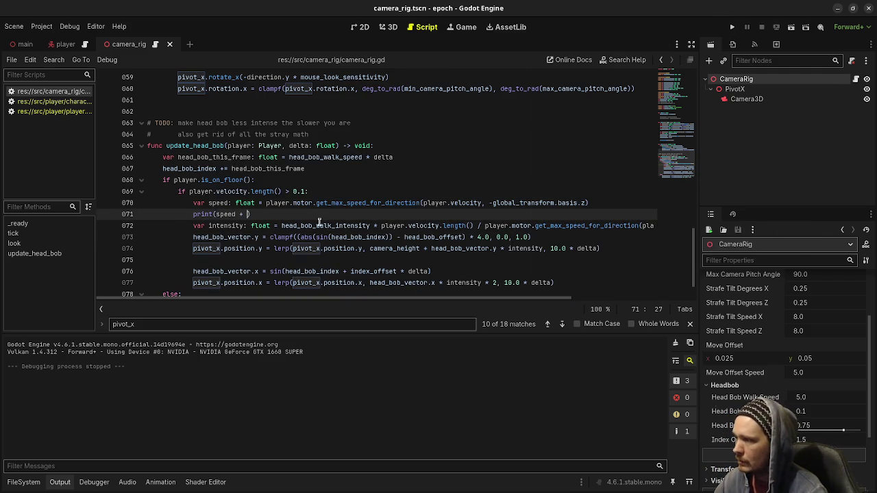
type(", \" + ")
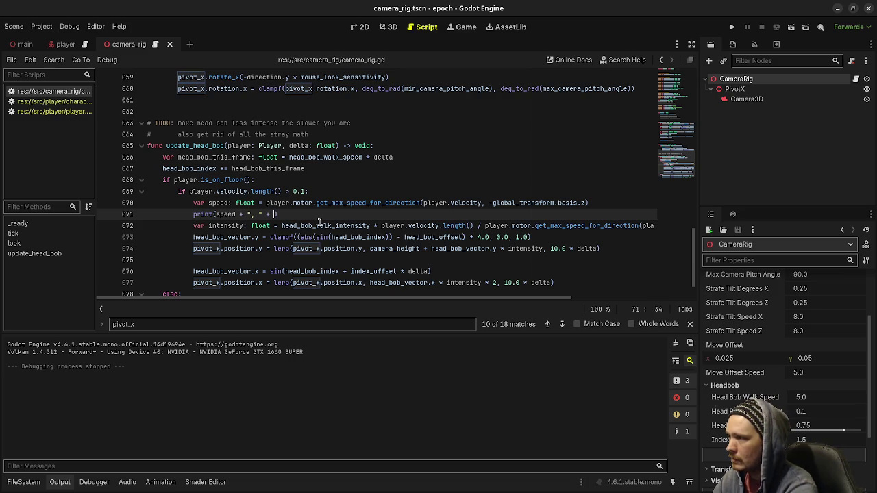
type("str(velocity")
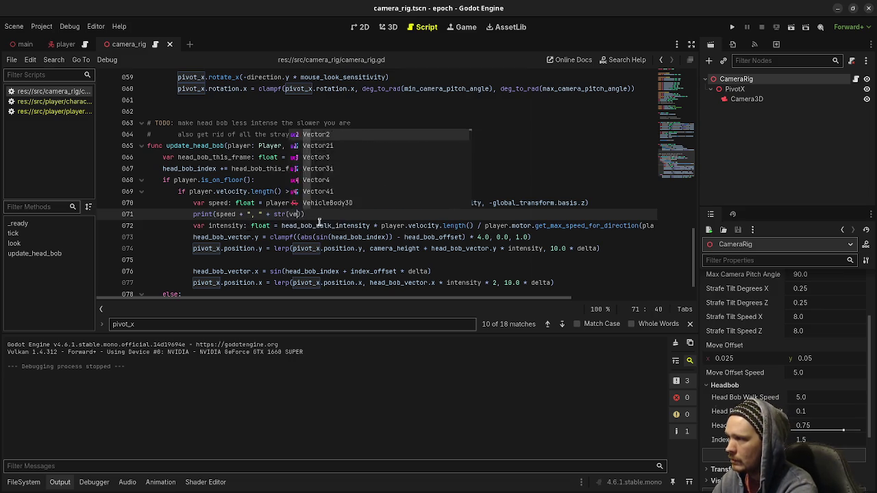
key("BackSpace")
key("BackSpace")
key("BackSpace")
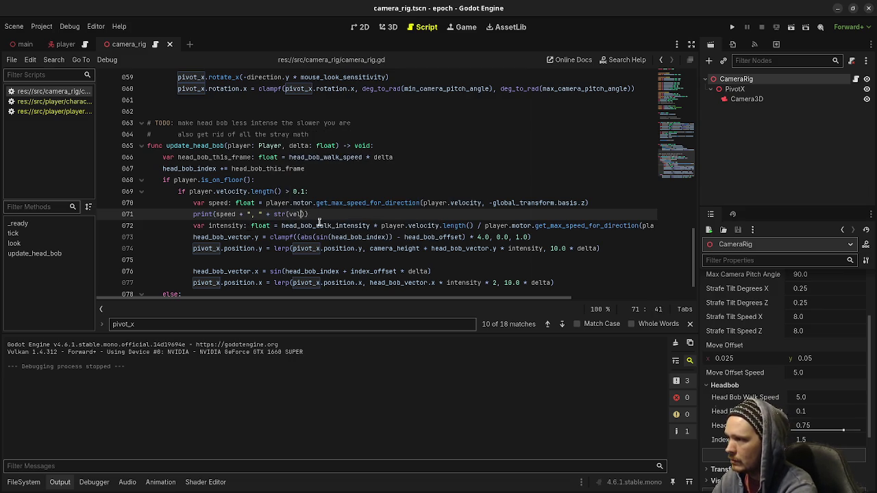
type("player.veloci")
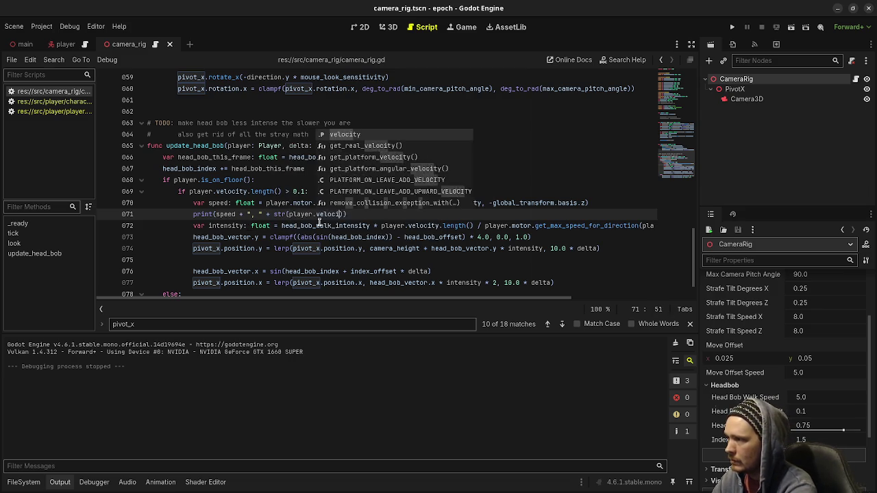
type("ty.length()")
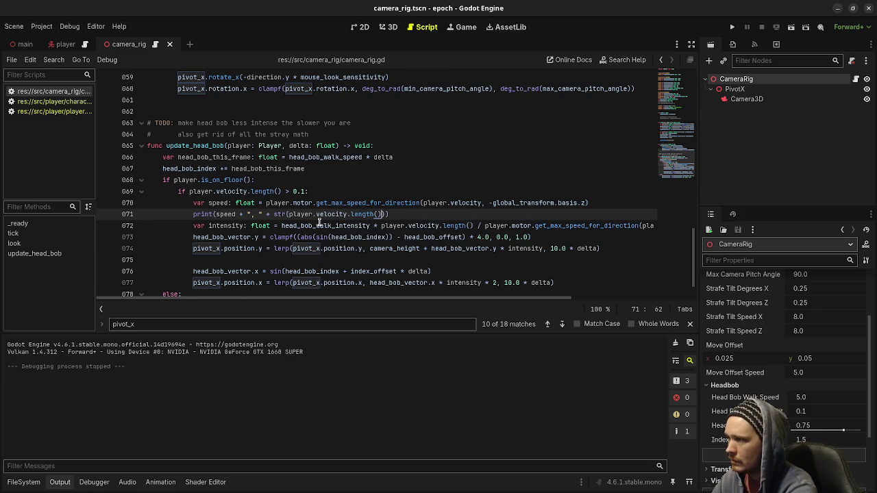
left_click(215, 214)
type("str(")
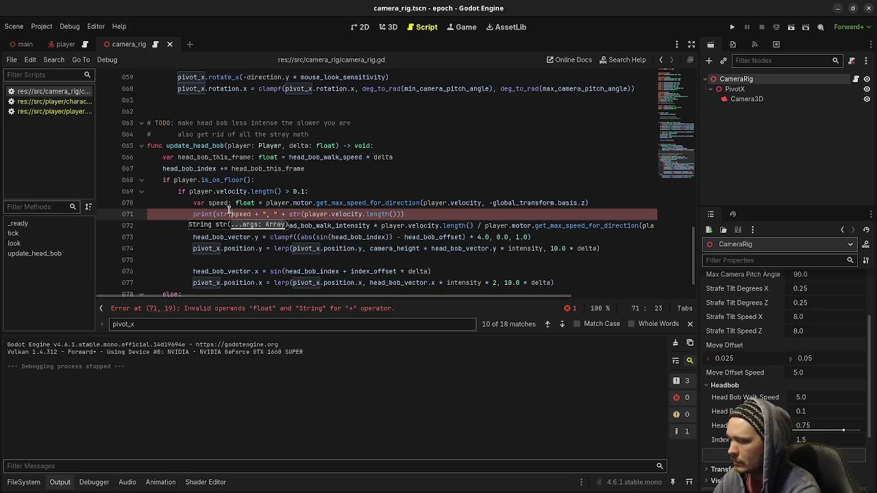
key("Right")
key("Right")
type(")")
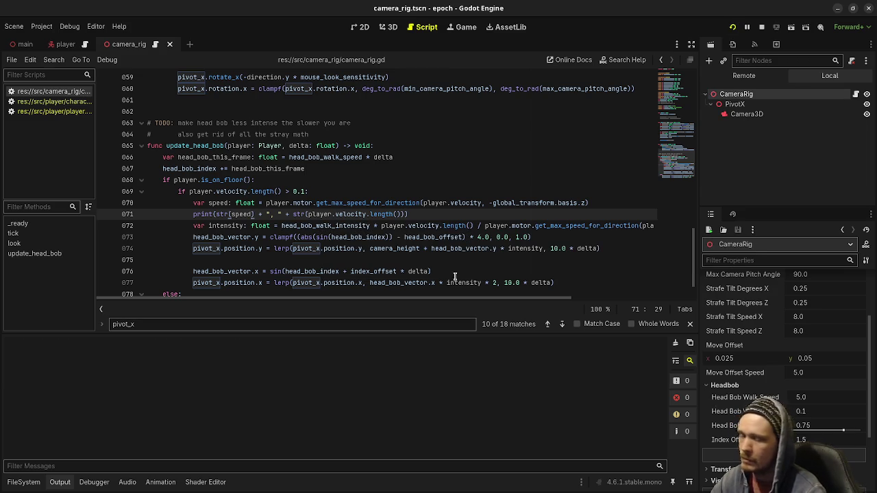
- Run the game and walk around the cube with WASD, logging speed and velocity pairs, then stop
key("F5")
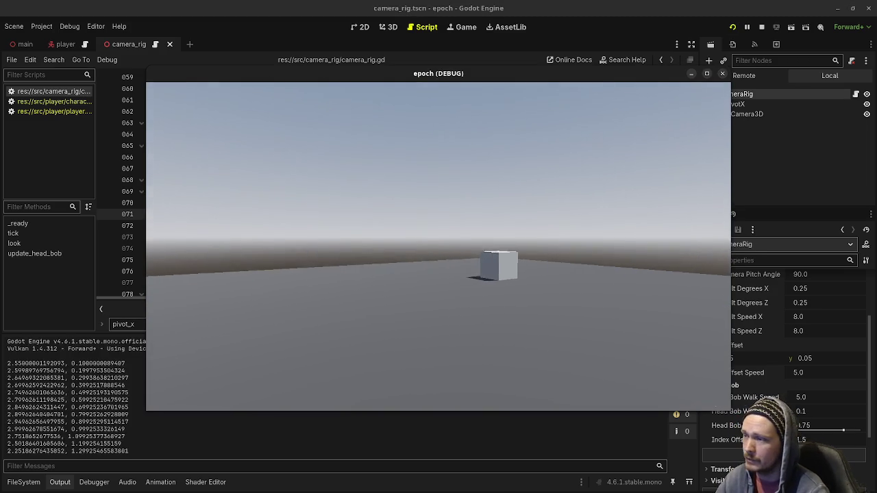
key("w")
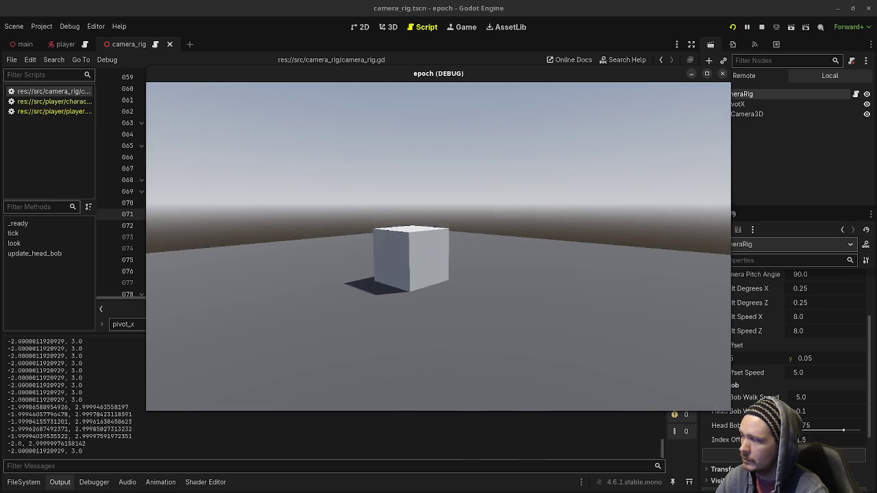
key("F5")
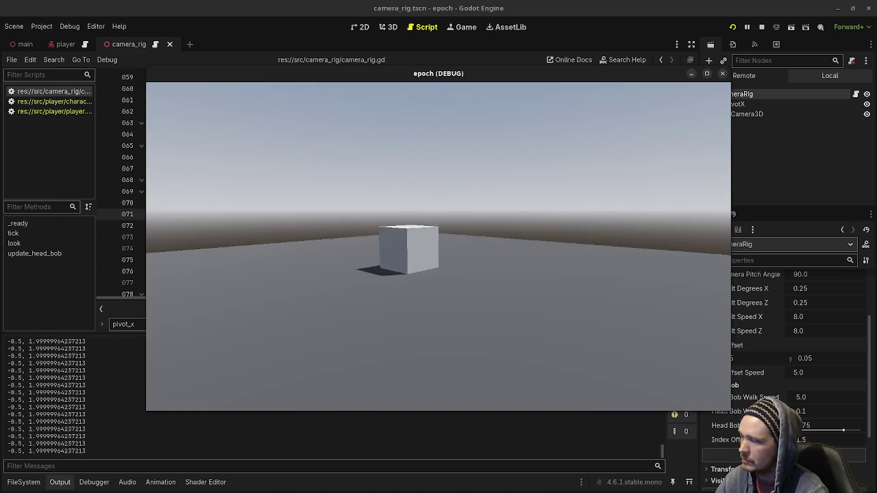
key("a")
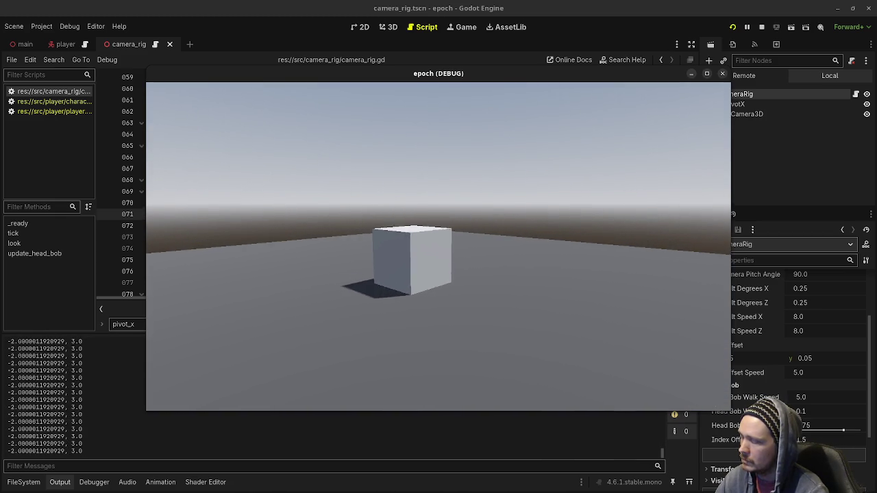
key("d")
key("w")
key("w")
key("a")
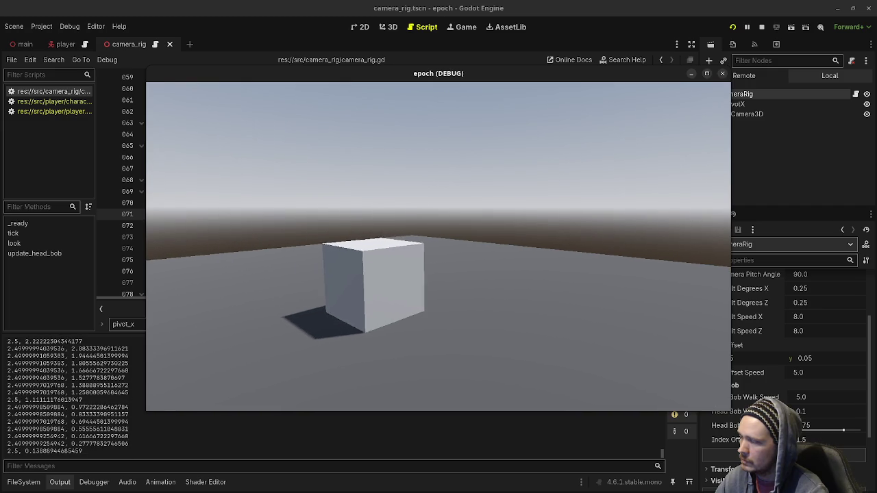
key("d")
key("d")
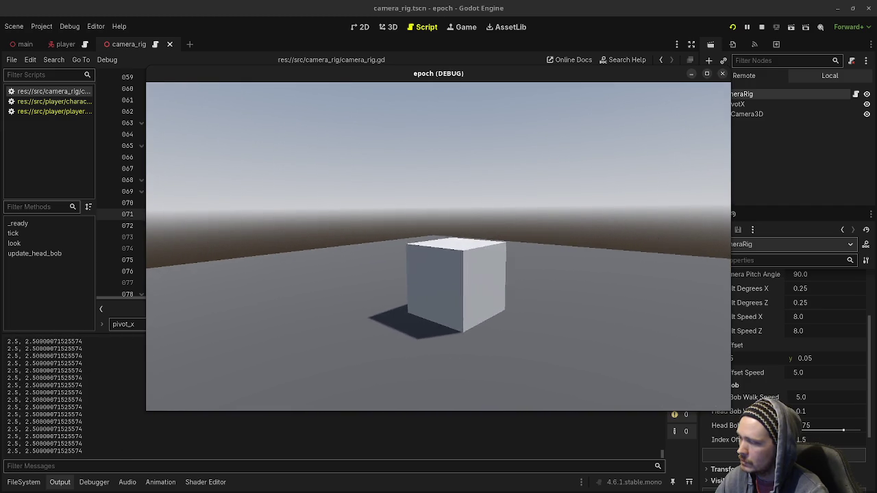
key("w")
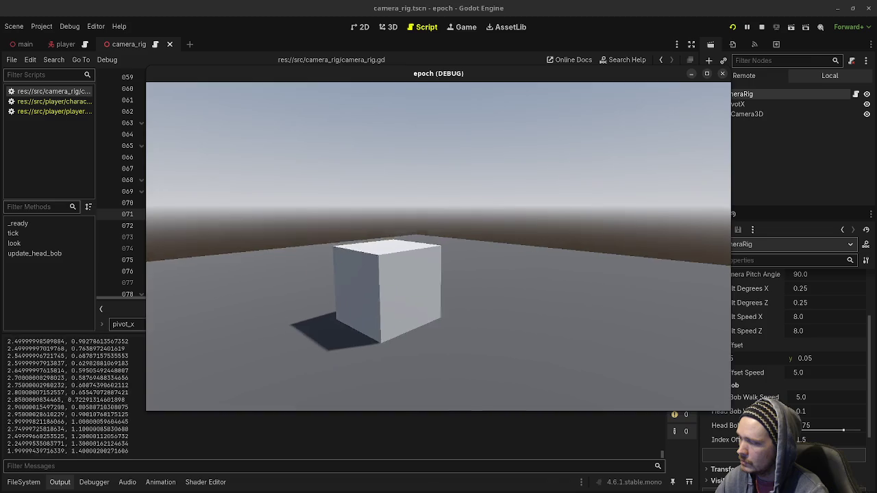
key("s")
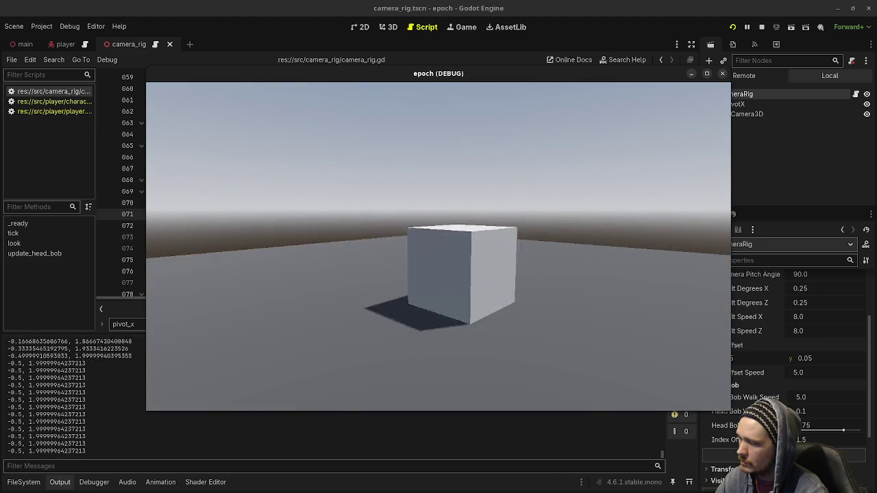
key("a")
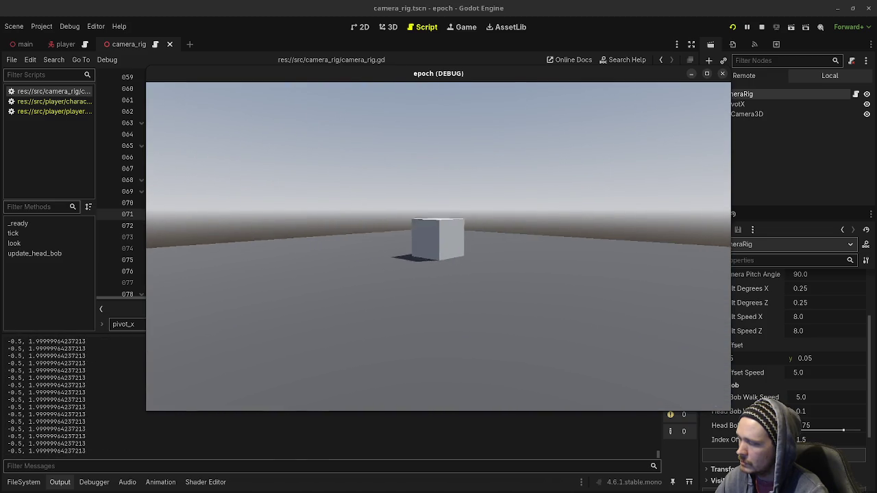
key("d")
key("w")
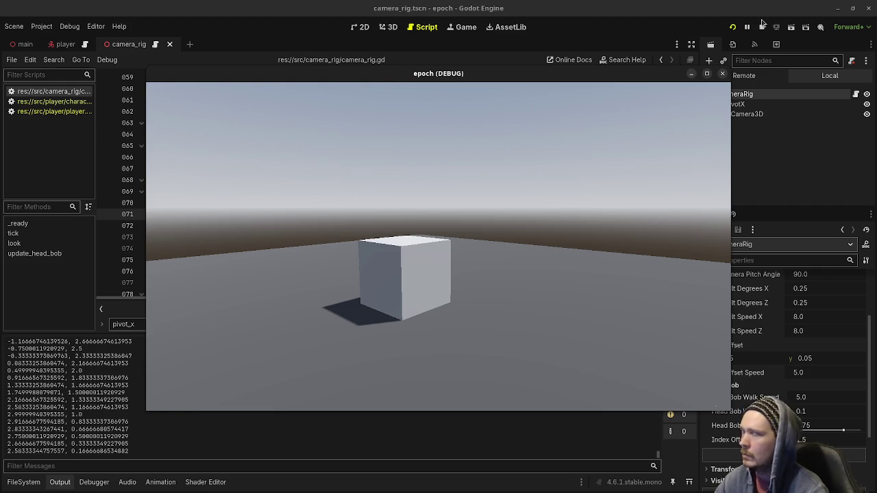
left_click(761, 27)
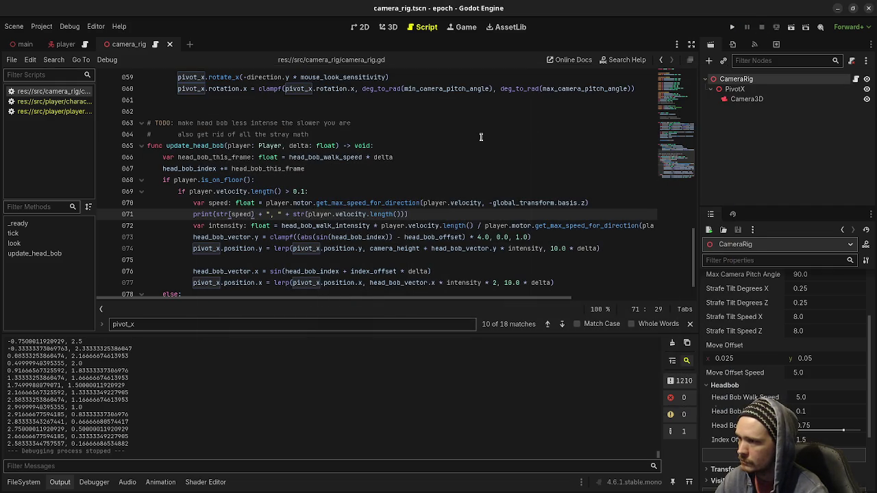
- Look up the get_max_speed_for_direction definition in the character body motor script
left_click(338, 203, "ctrl")
scroll(315, 198, "down", 15)
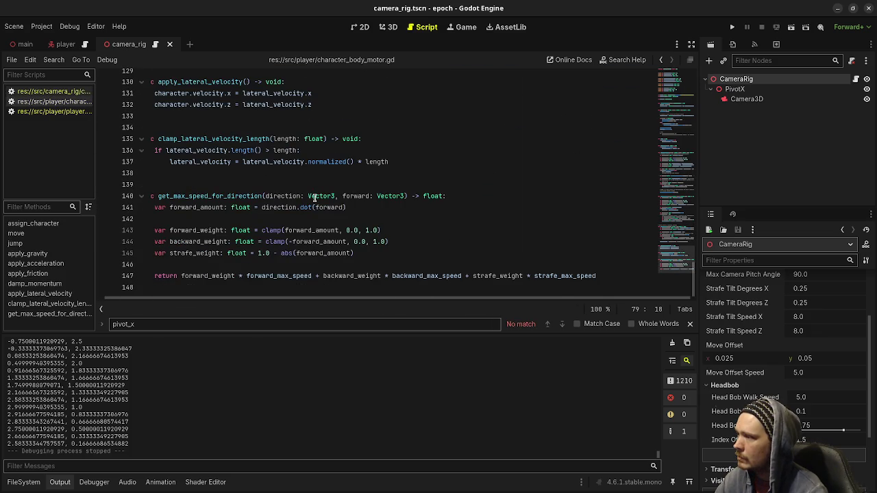
mouse_move(299, 276)
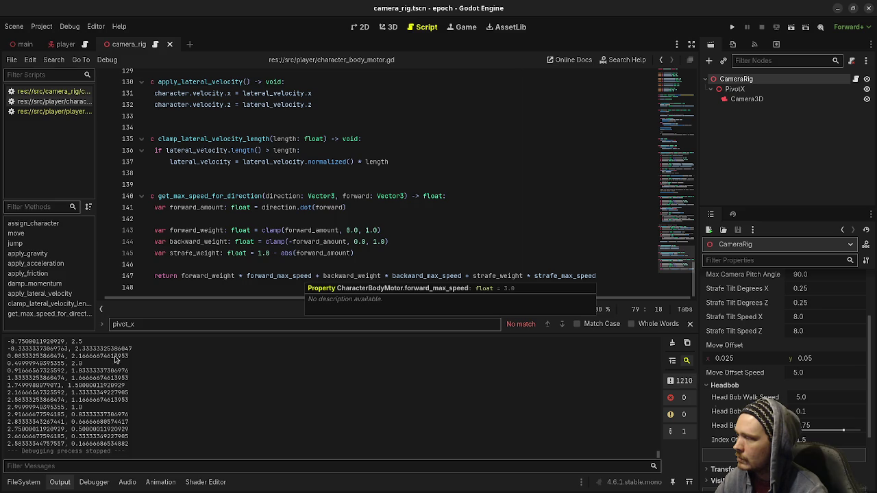
scroll(120, 384, "up", 2)
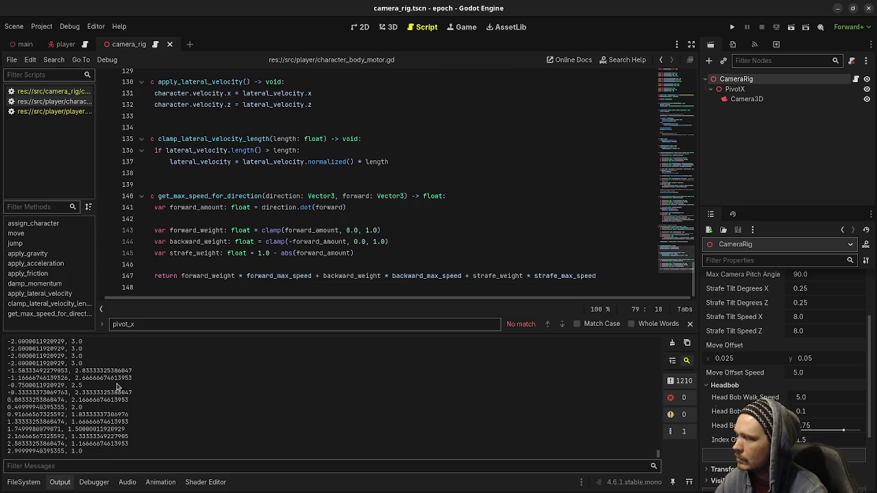
scroll(117, 387, "up", 4)
scroll(117, 387, "up", 5)
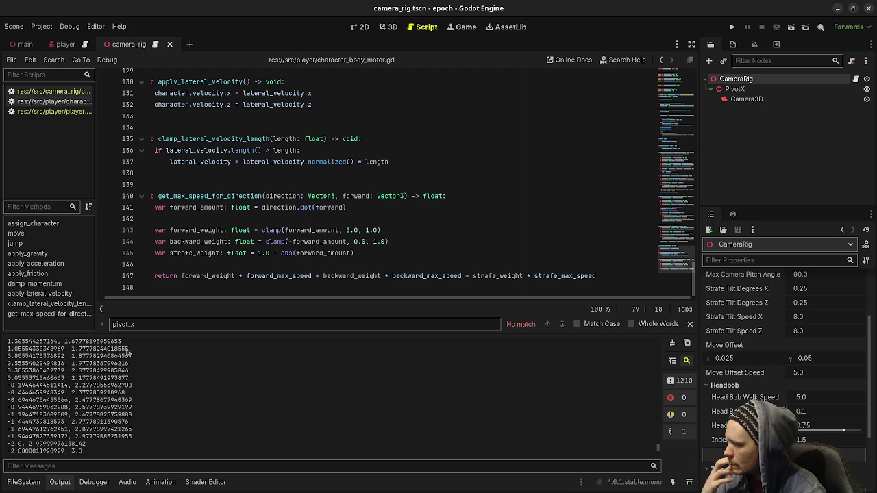
- Return to camera_rig.gd and select the get_max_speed_for_direction call on line 70
left_click(72, 91)
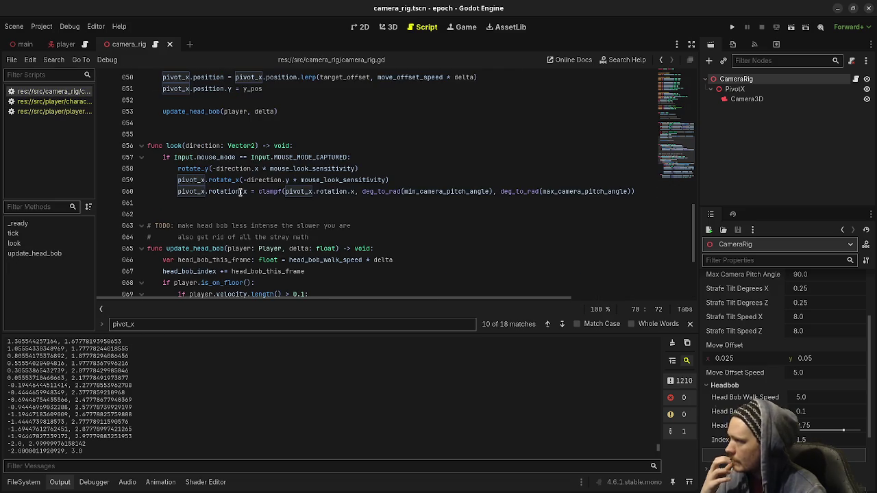
left_click(68, 111)
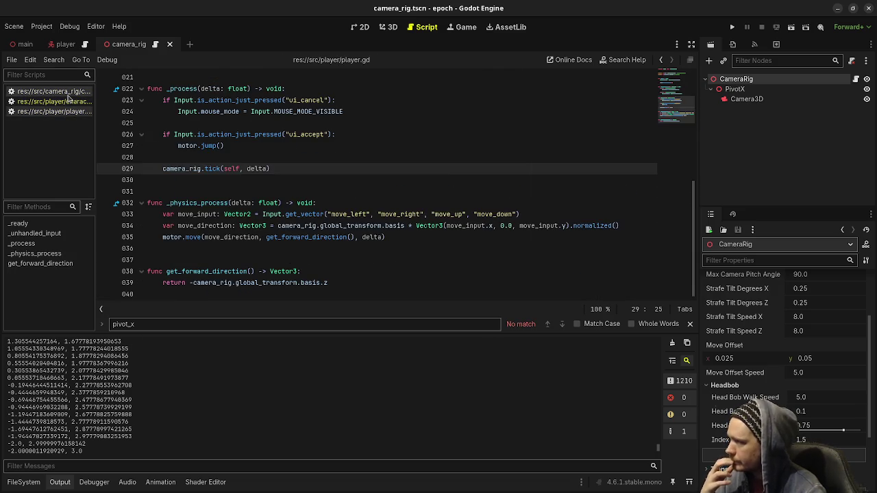
left_click(72, 92)
scroll(270, 235, "down", 2)
double_click(367, 237)
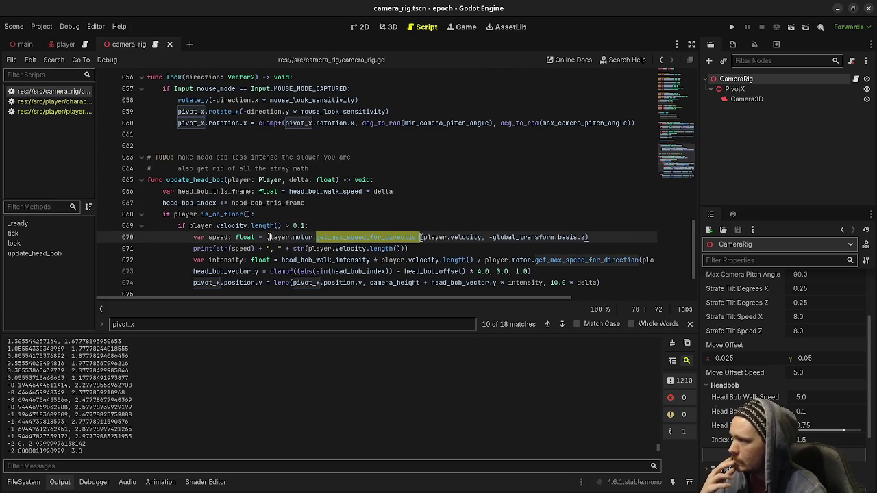
- Wrap line 70's max-speed call in abs() and replace line 72's repeated call with speed
left_click(267, 237)
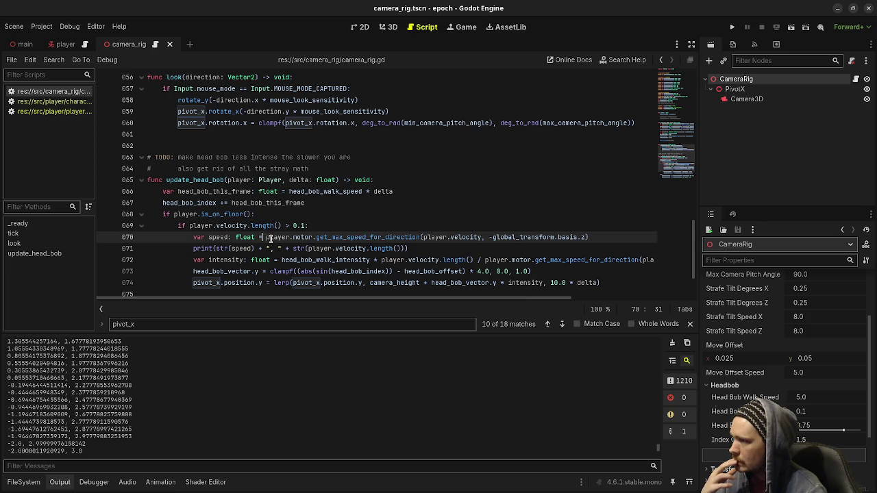
type("abs(")
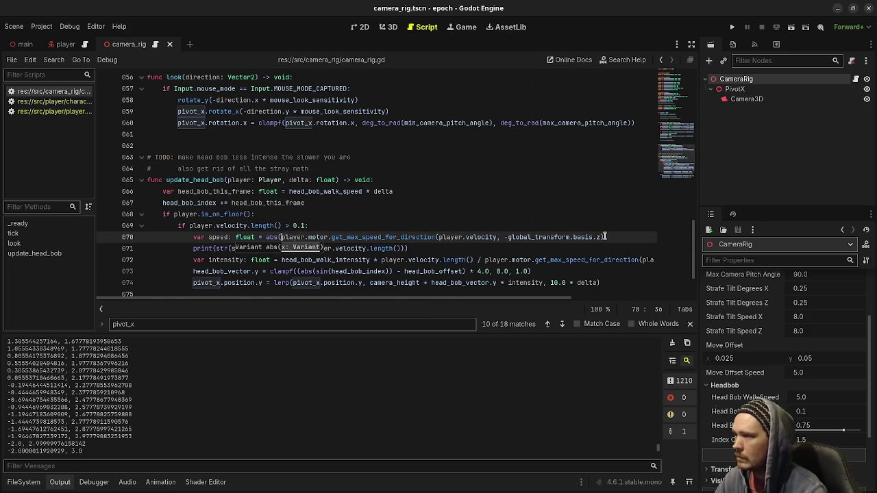
left_click(615, 237)
type(")")
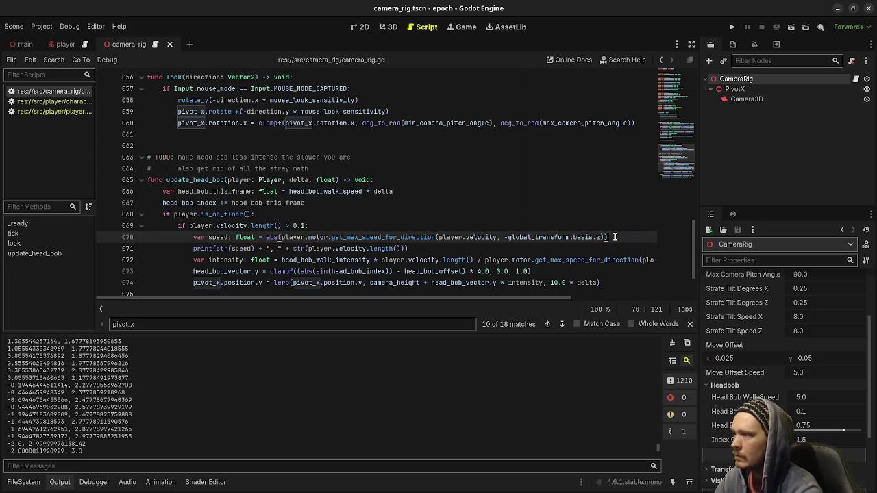
double_click(218, 237)
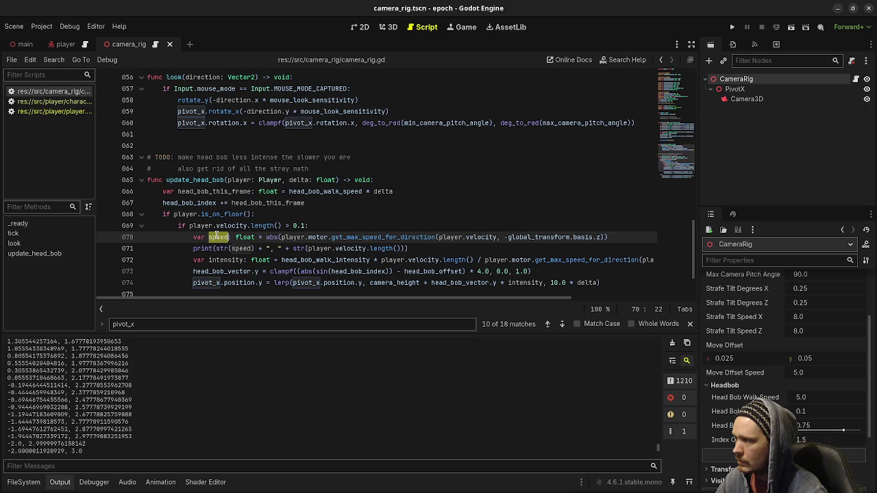
left_click(486, 260)
left_click_drag(485, 260, 662, 260)
type("speed")
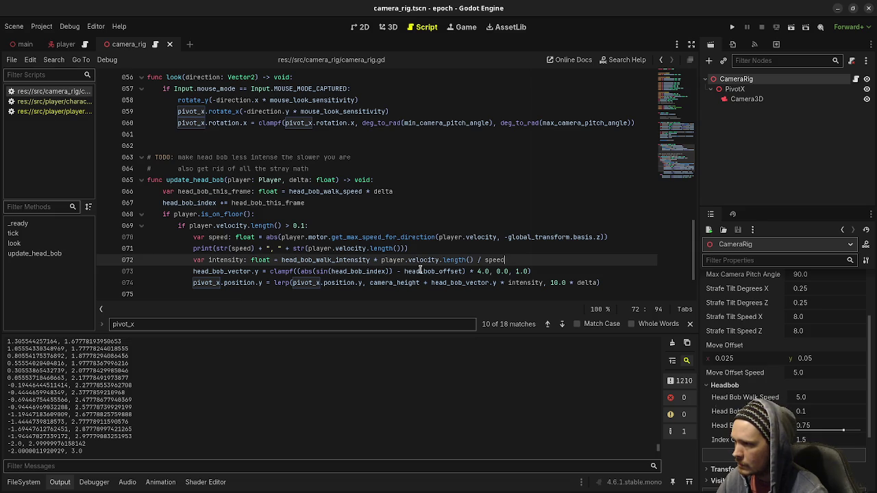
- Rename speed to max_speed on lines 70–72, then run the game with F5
left_click(208, 237)
type("max_")
double_click(213, 233)
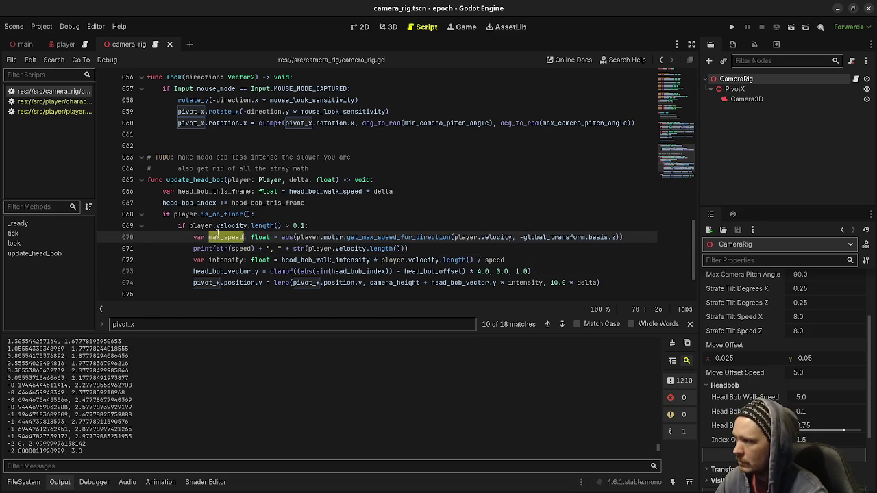
key("ctrl+c")
double_click(500, 261)
key("ctrl+v")
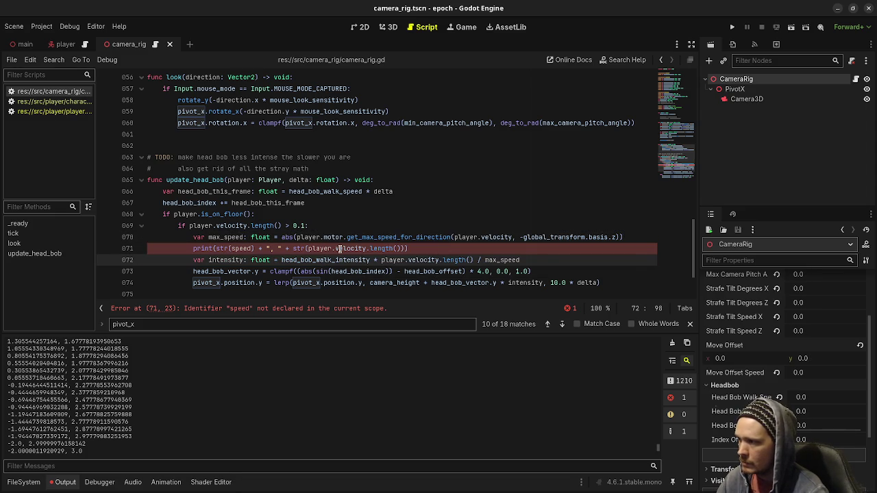
mouse_move(339, 249)
double_click(233, 249)
key("ctrl+v")
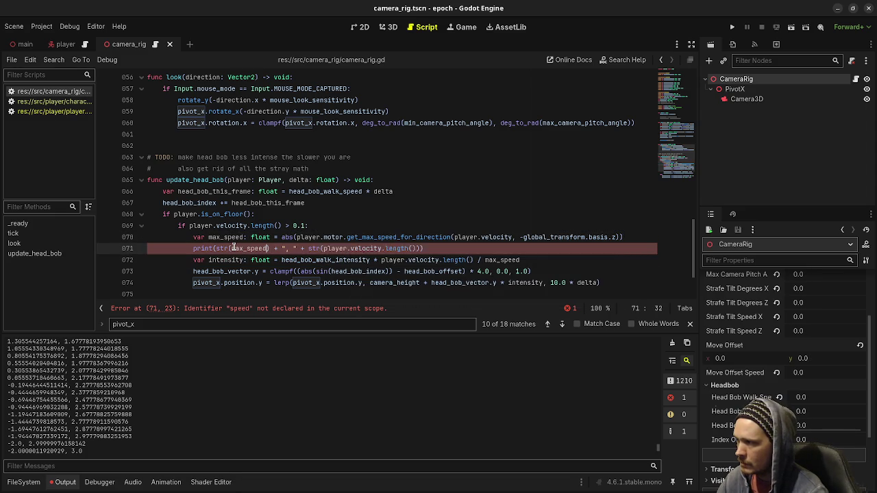
key("F5")
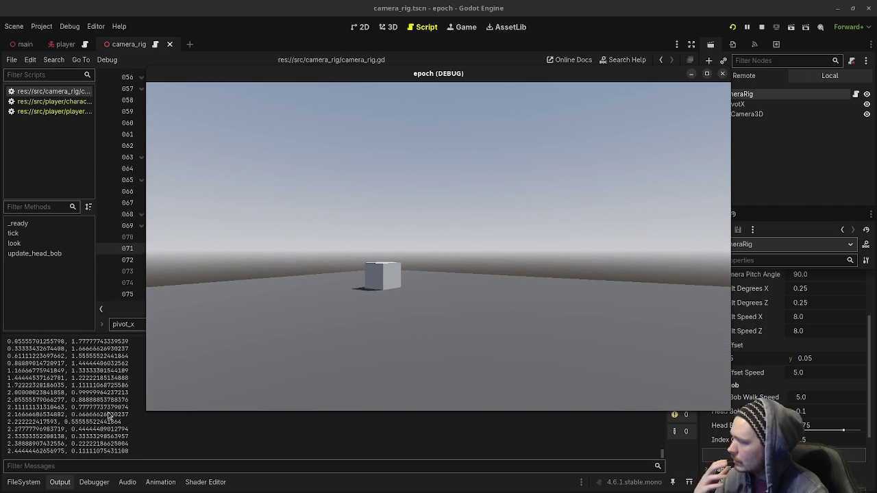
- Stop the test run and scroll camera_rig.gd down to the horizontal sway lines
left_click(108, 420)
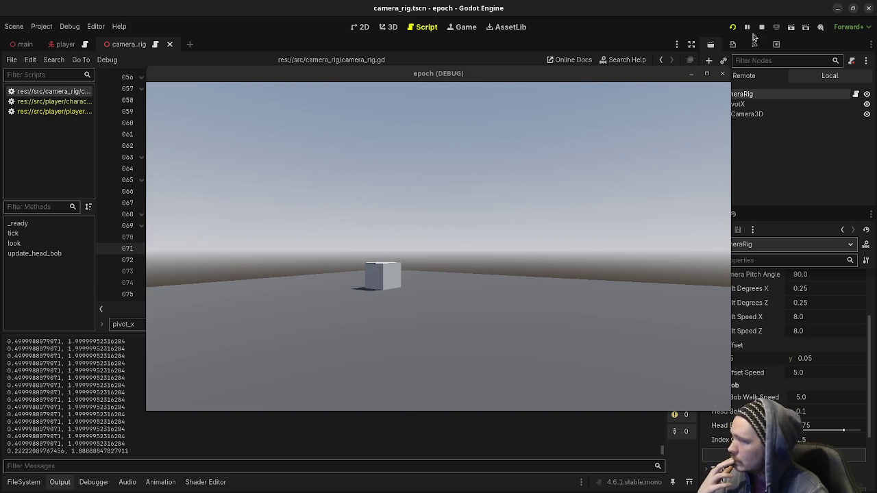
left_click(761, 26)
scroll(274, 222, "down", 2)
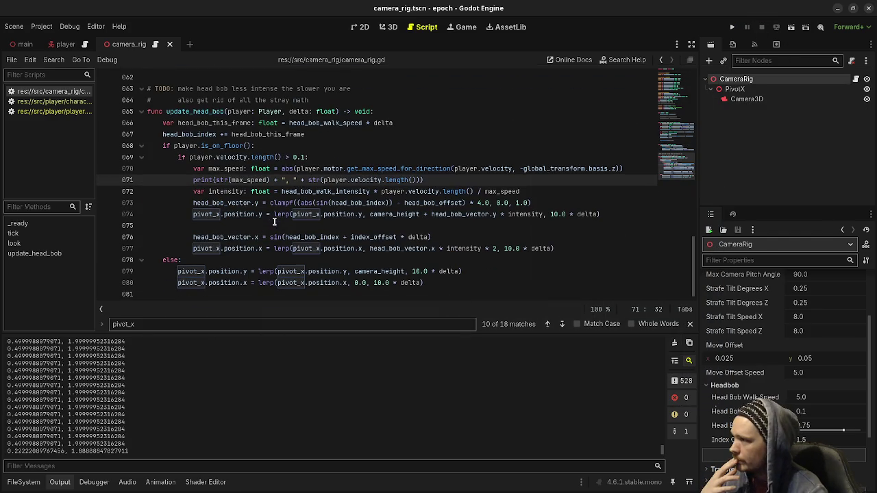
- Check the motor script and the player scene's CharacterBodyMotor max speed settings in the Inspector
left_click(68, 102)
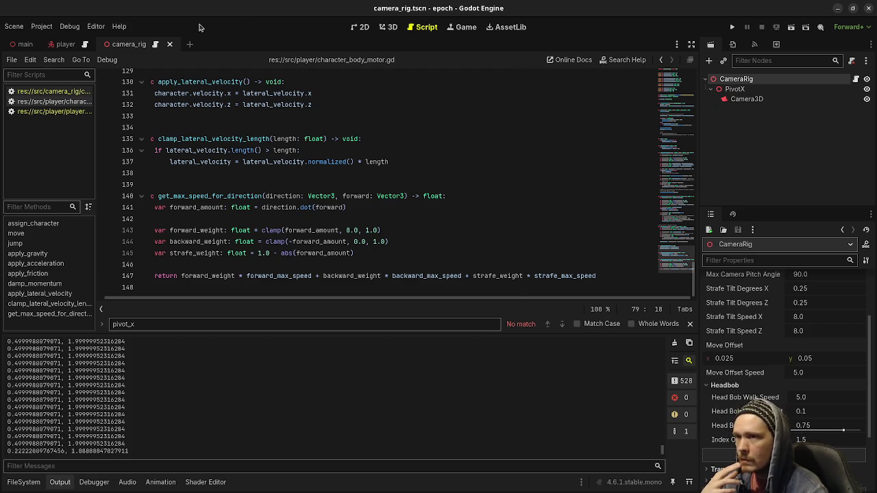
left_click(65, 44)
left_click(756, 99)
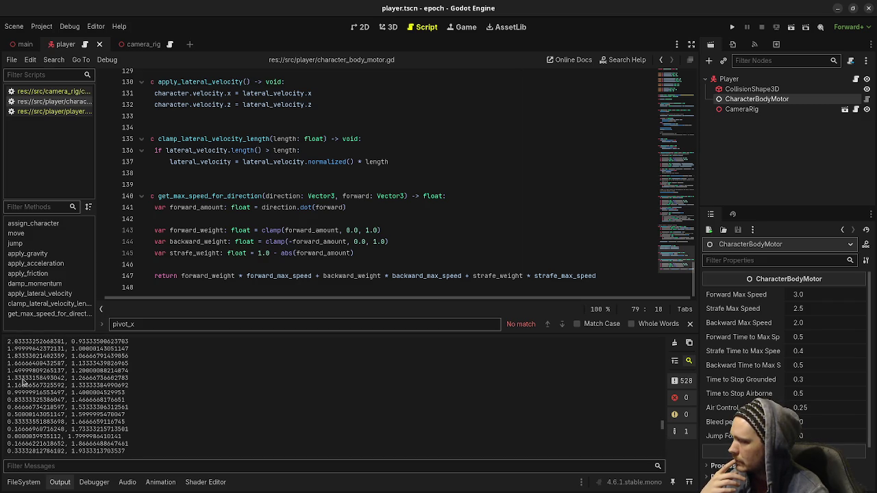
left_click(288, 232)
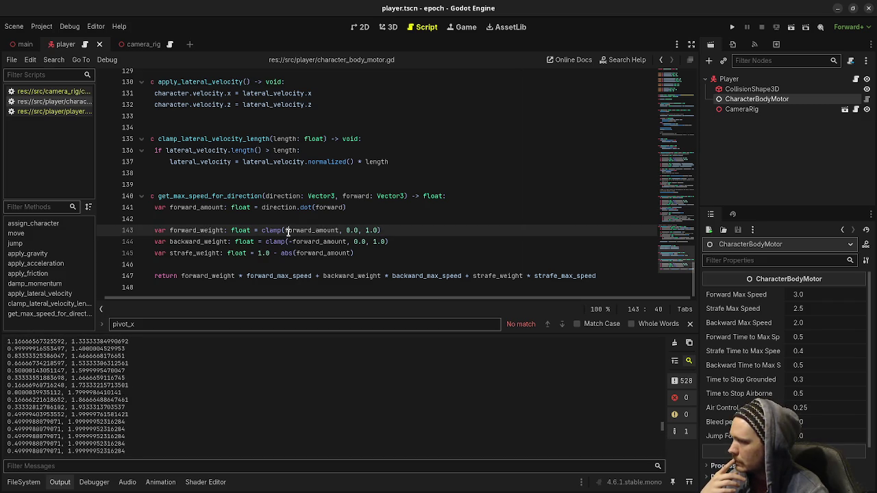
- In camera_rig.gd, change line 70 to pass player.velocity.normalized(), then run with F5
left_click(48, 91)
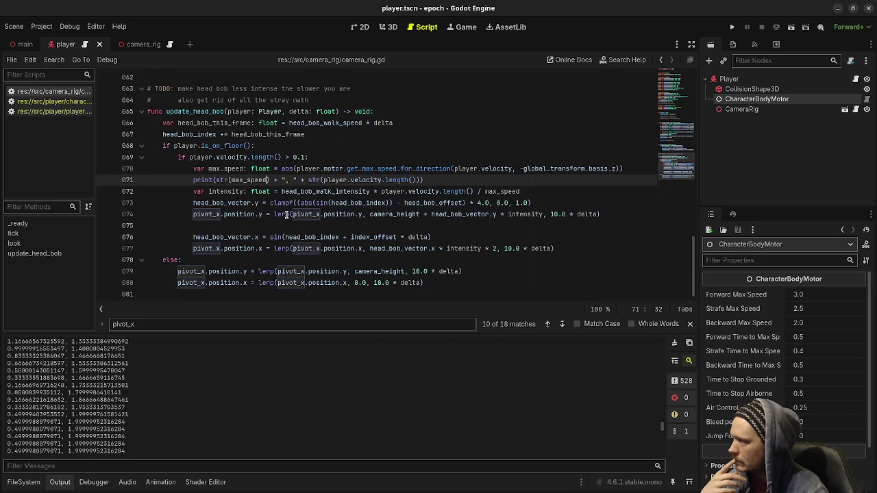
mouse_move(285, 214)
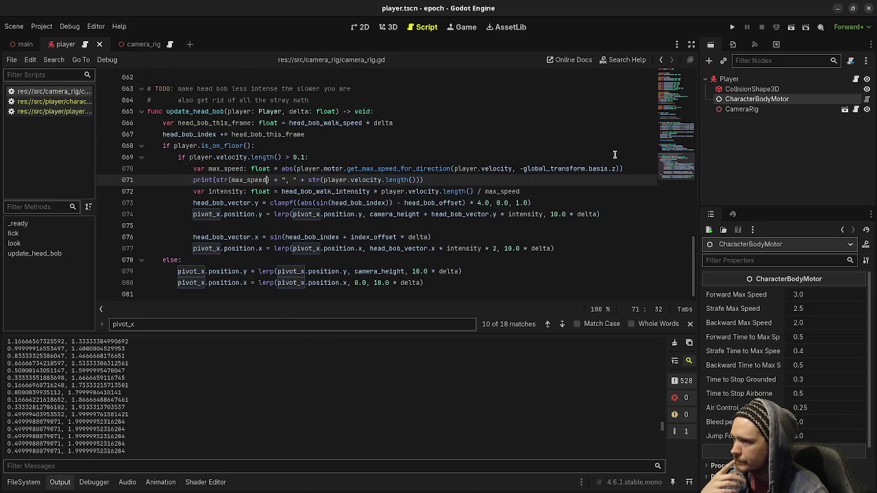
mouse_move(498, 169)
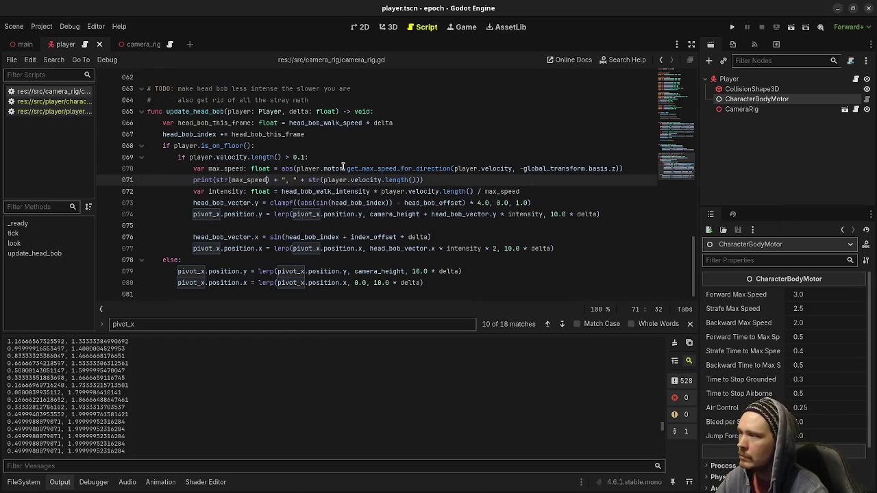
mouse_move(407, 173)
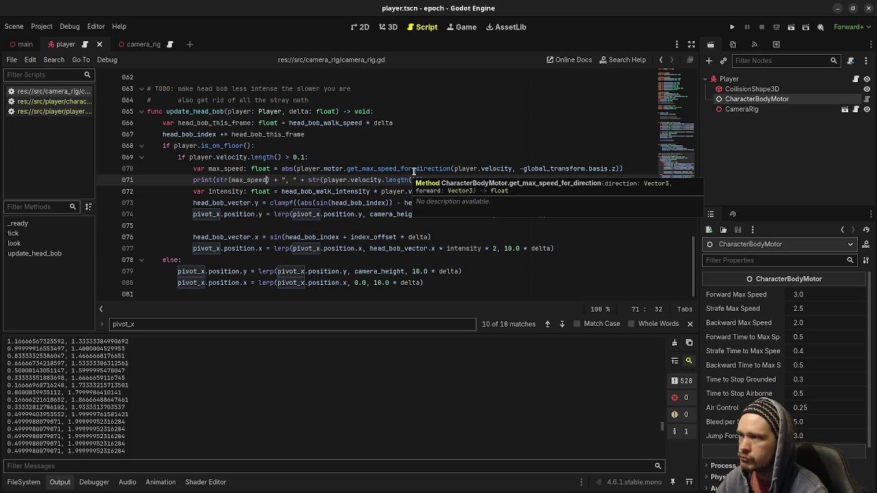
mouse_move(385, 193)
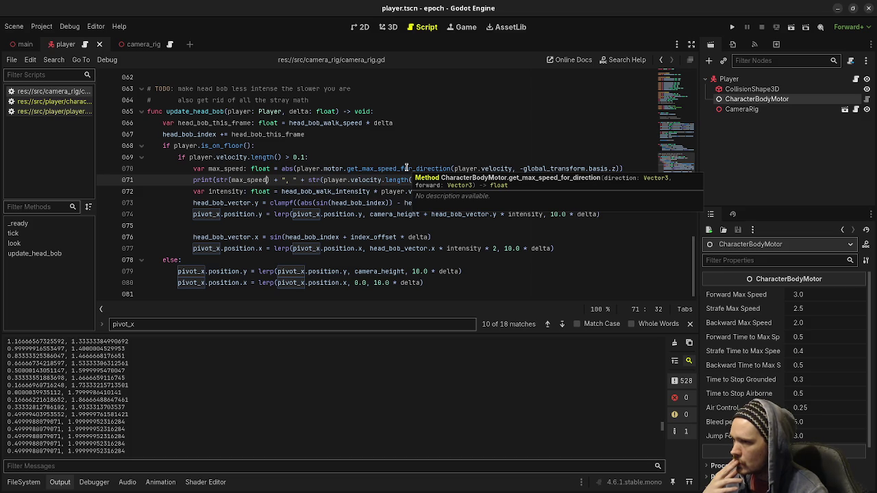
left_click(514, 168)
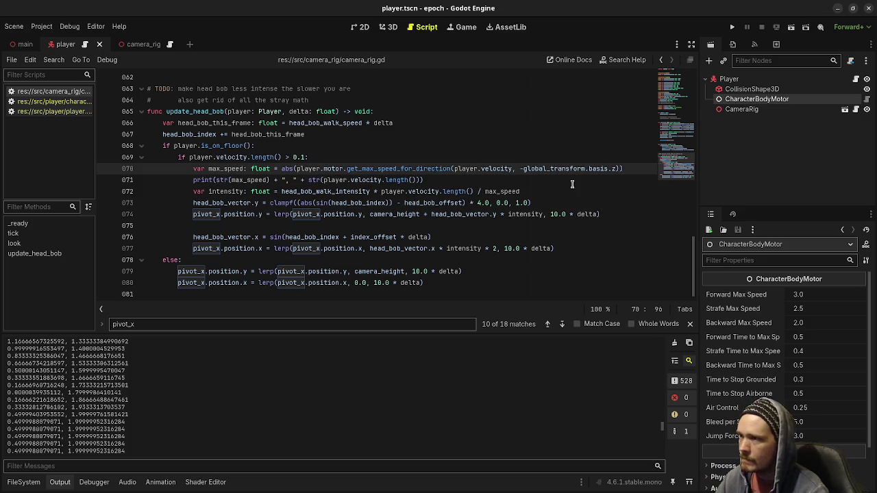
type(".norm")
key("Return")
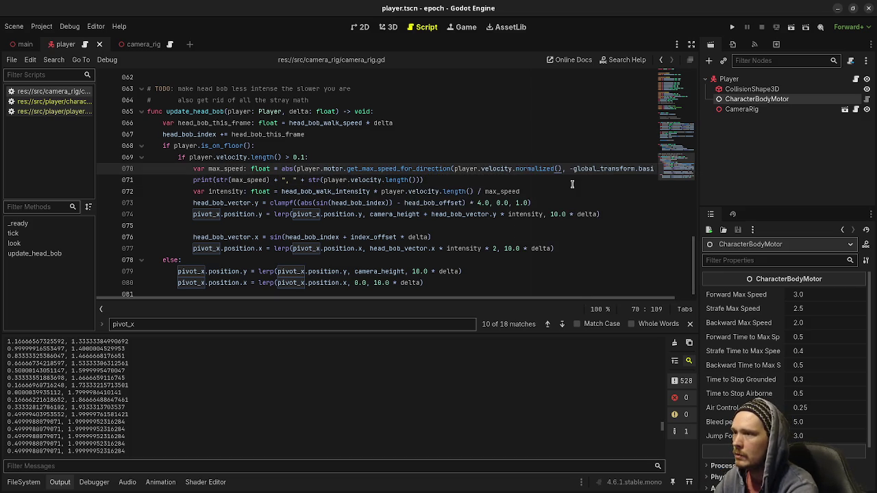
key("F5")
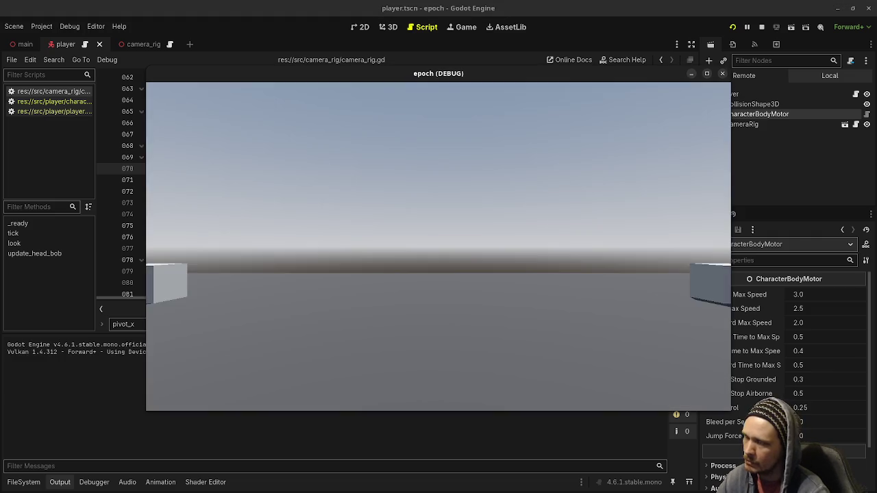
- Walk, back up and strafe around the cube with WASD to test bob and sway, then stop with F8
key("w")
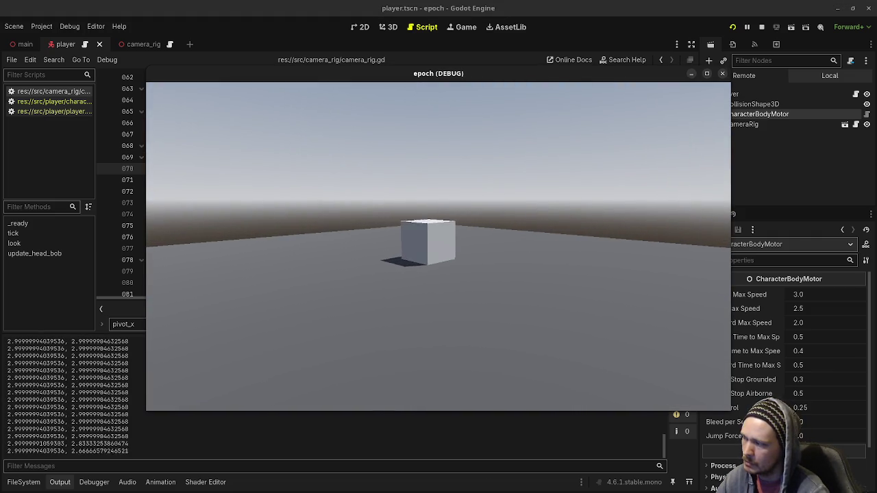
key("a")
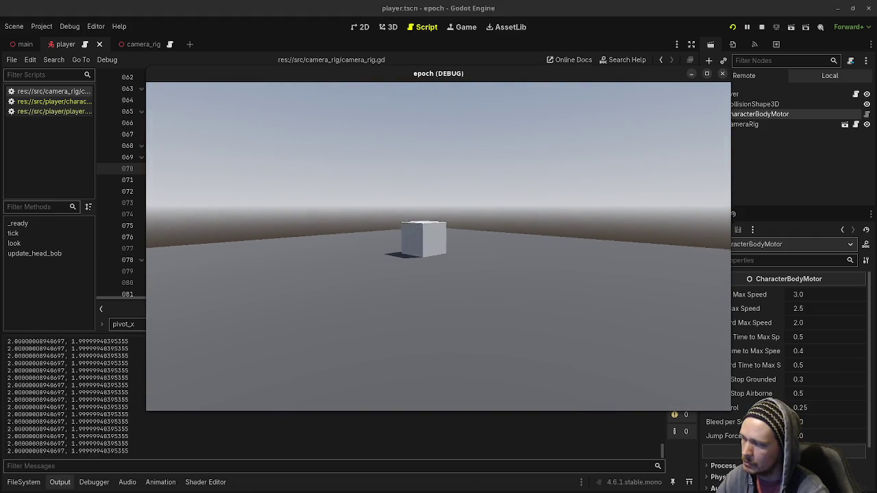
key("w")
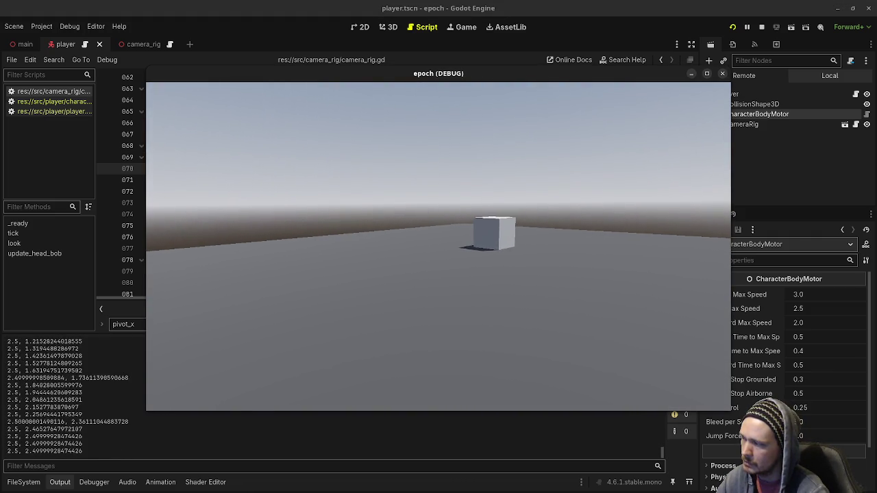
key("w")
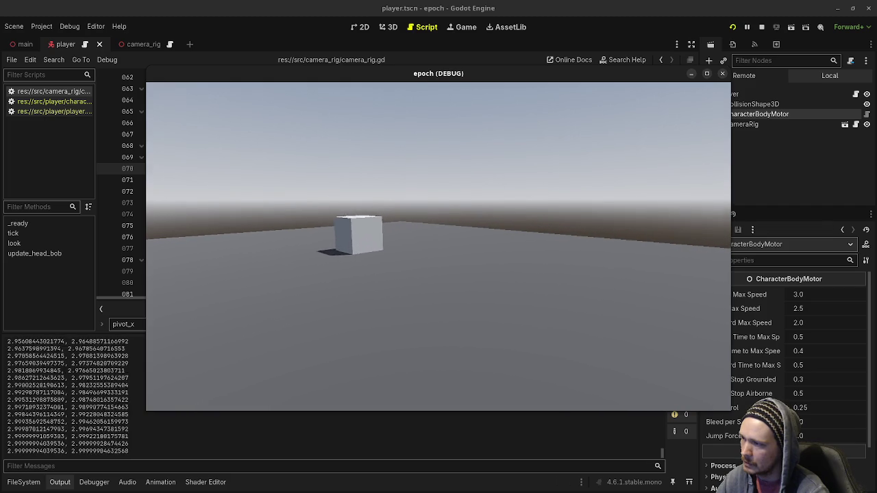
key("w")
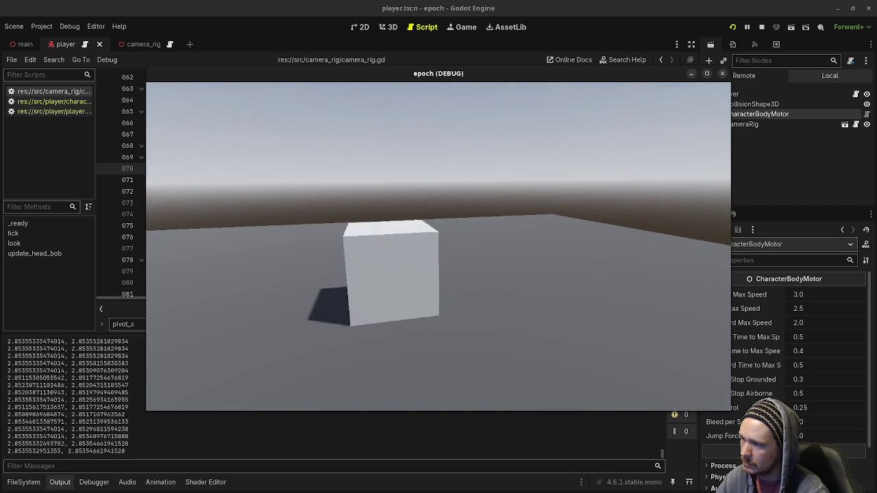
key("w")
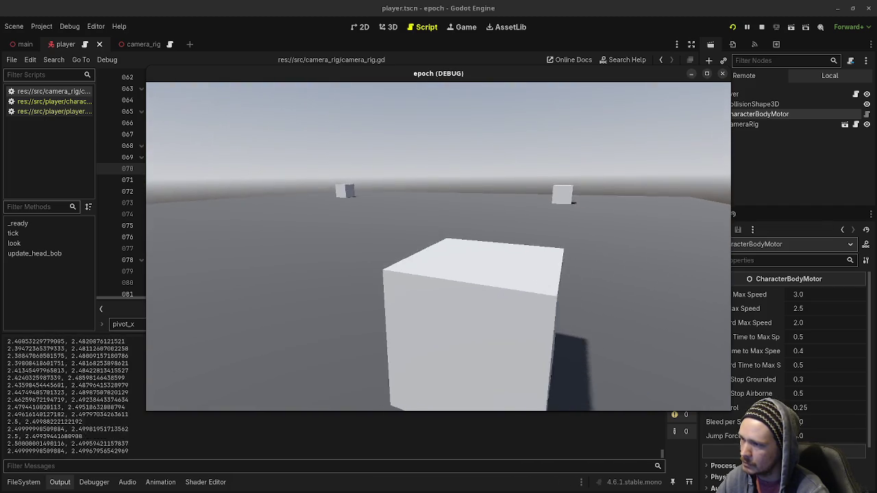
key("s")
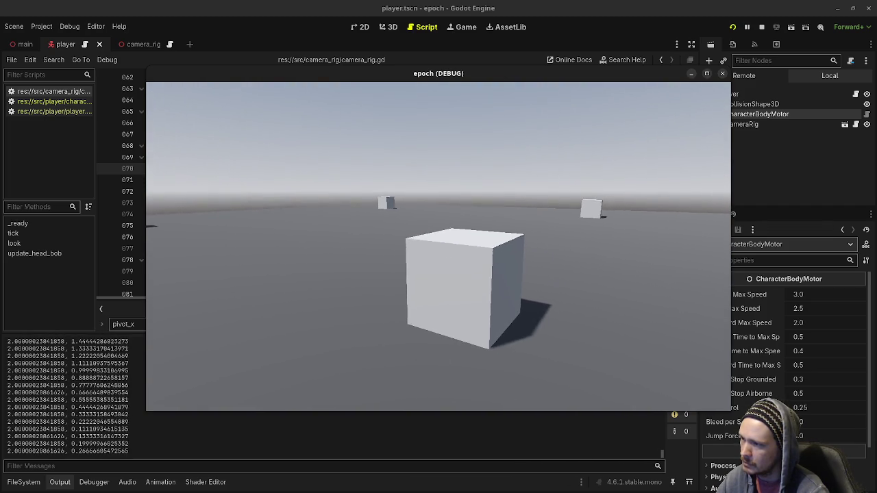
key("a")
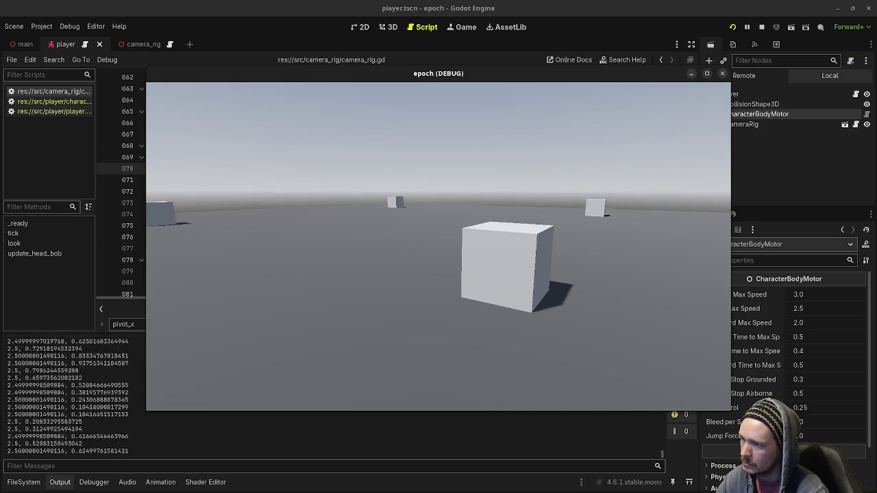
key("d")
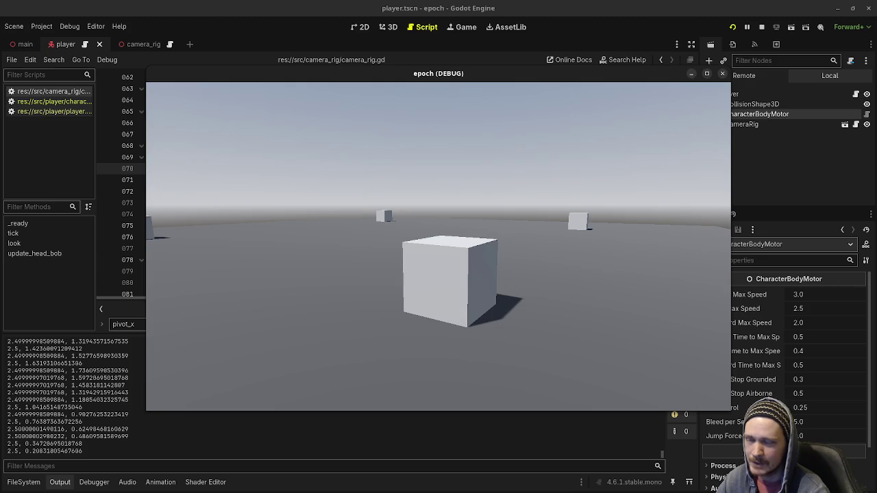
key("w")
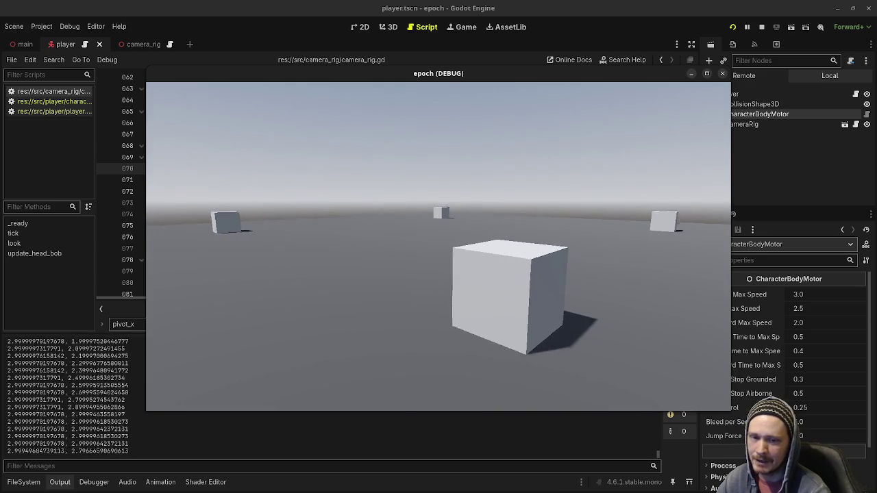
key("s")
key("a")
key("w")
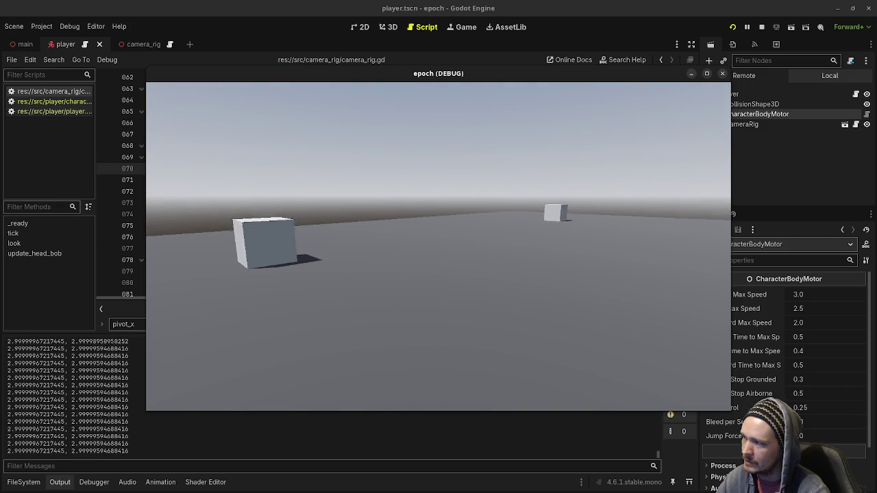
key("w")
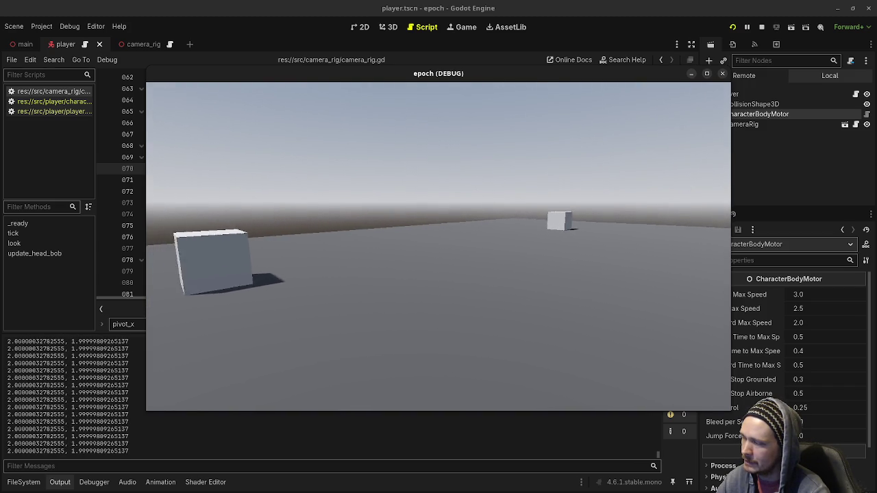
key("a")
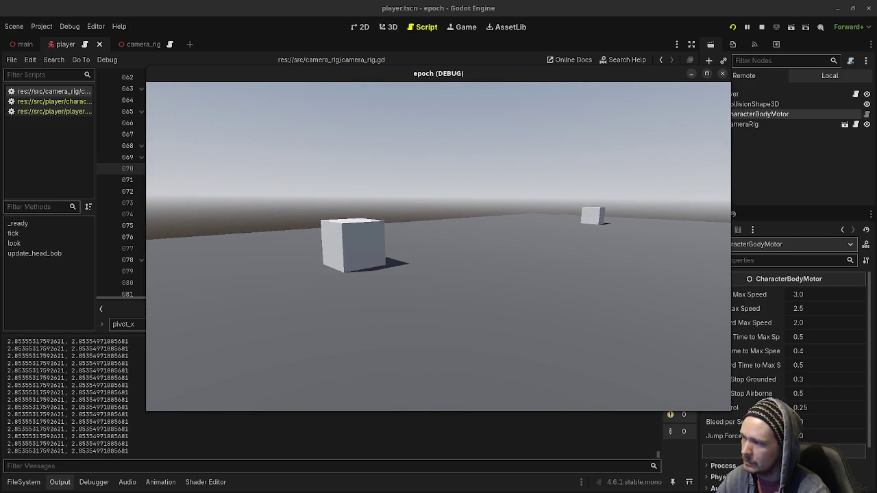
key("w")
key("Escape")
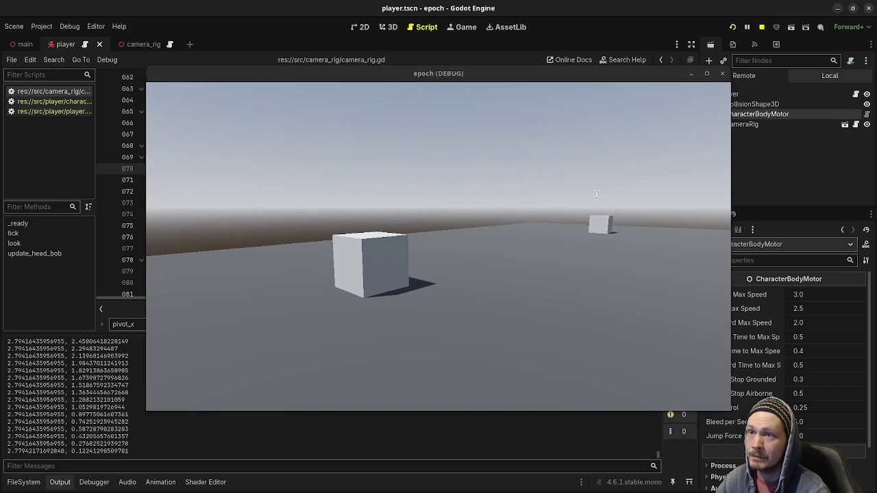
key("F8")
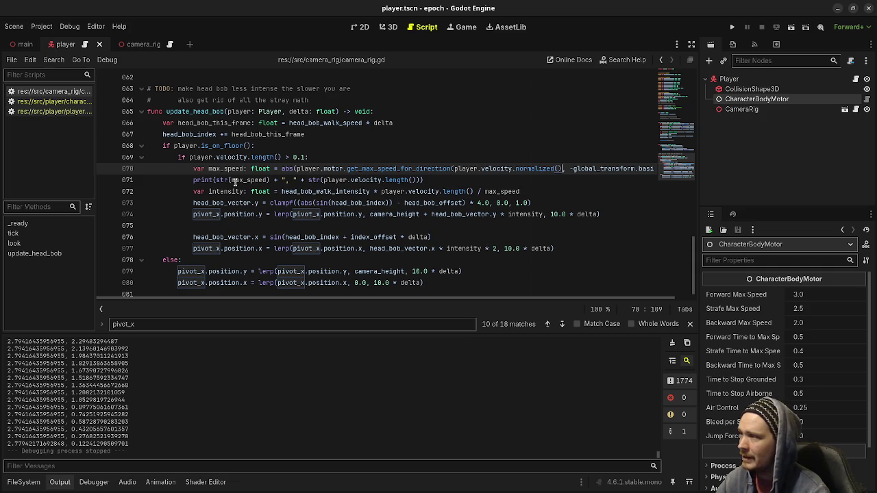
- Delete the debug print on line 71 and save with Ctrl+S
left_click_drag(424, 180, 189, 180)
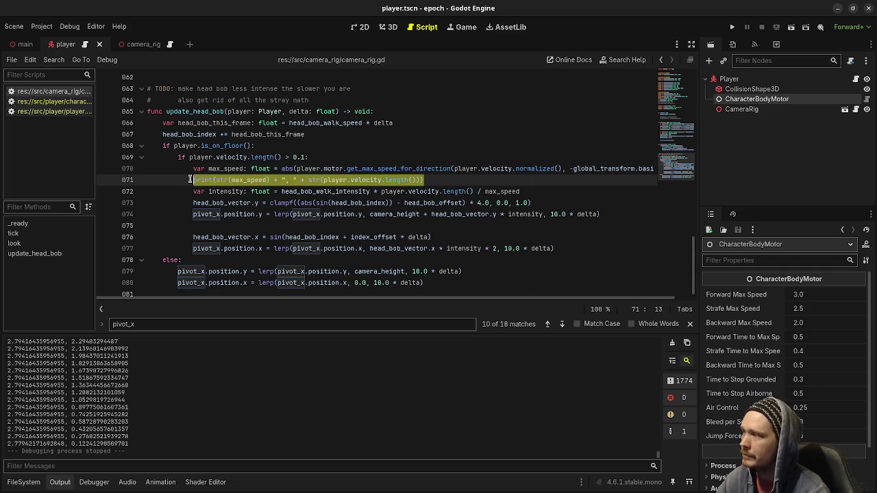
key("BackSpace")
key("BackSpace")
key("BackSpace")
key("BackSpace")
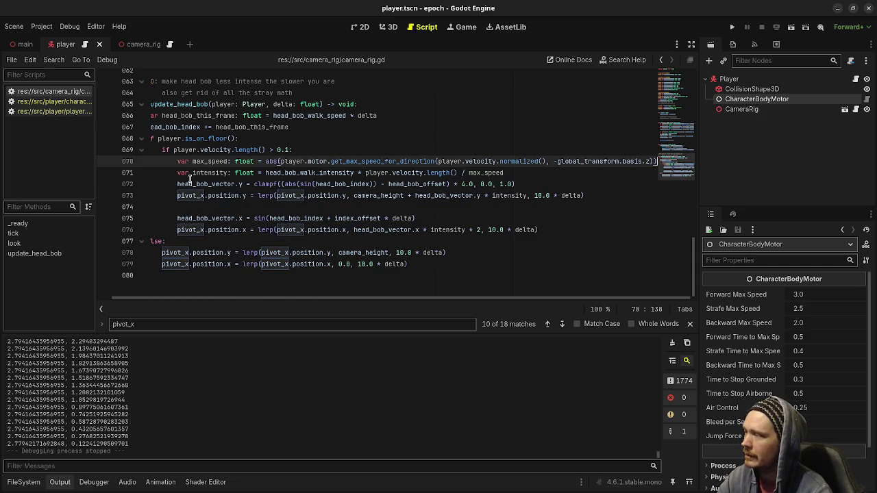
key("ctrl+s")
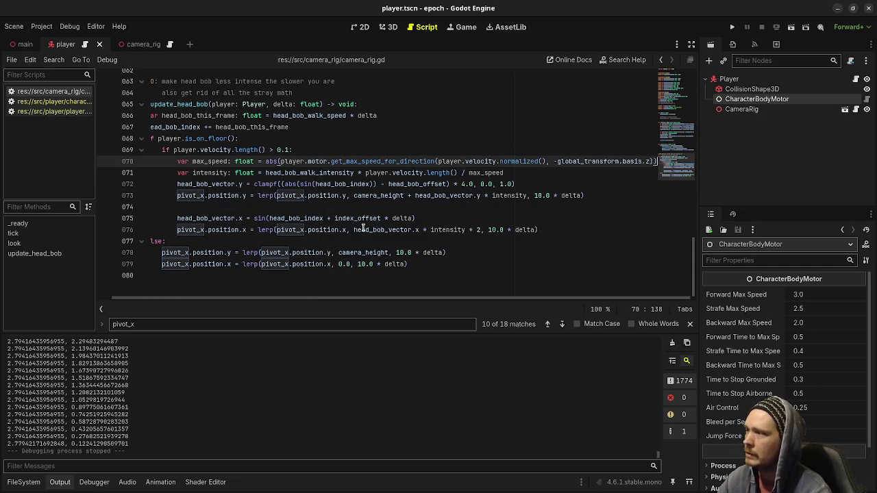
- Review the update_head_bob code and dismiss the velocity documentation popup
scroll(363, 230, "up", 3)
scroll(409, 235, "down", 1)
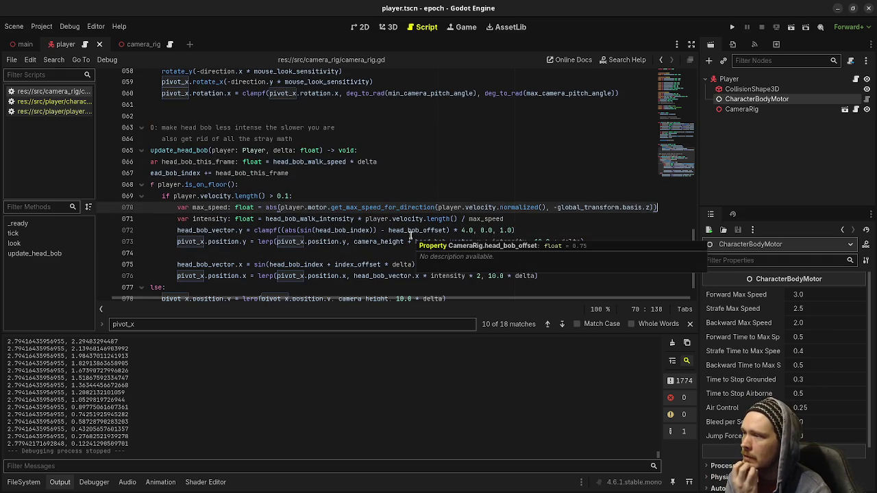
scroll(233, 300, "left", 1)
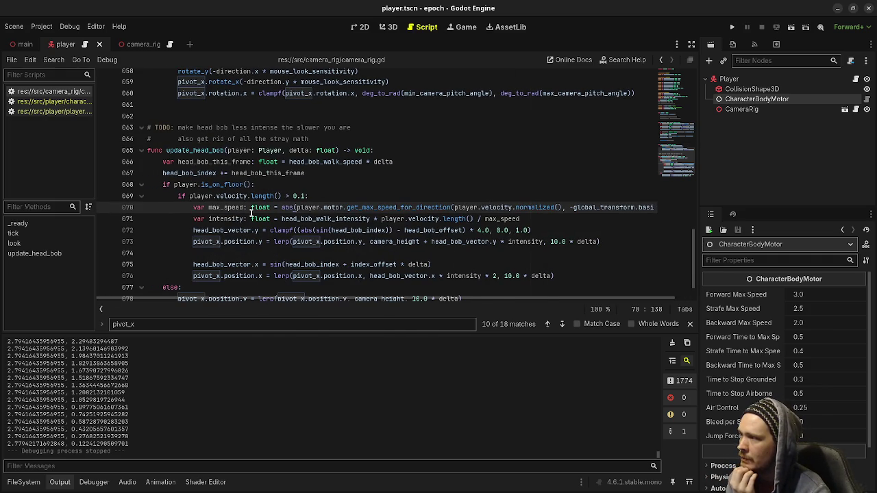
mouse_move(252, 214)
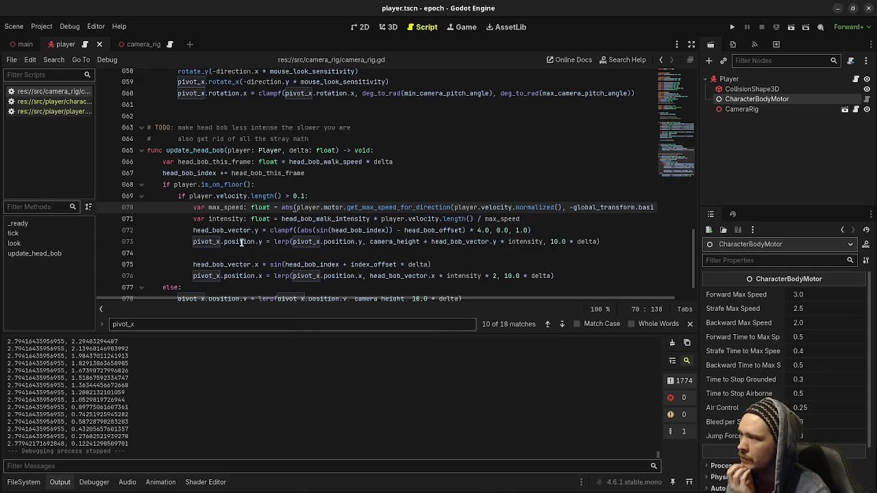
mouse_move(289, 273)
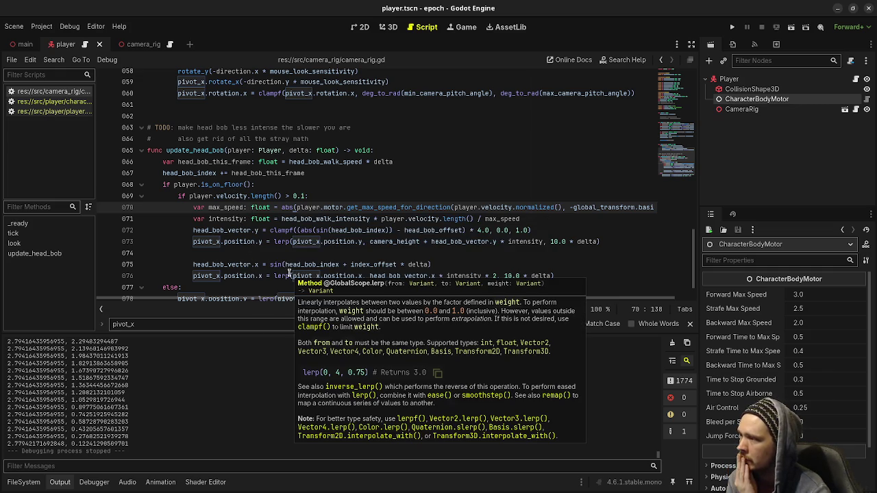
mouse_move(249, 192)
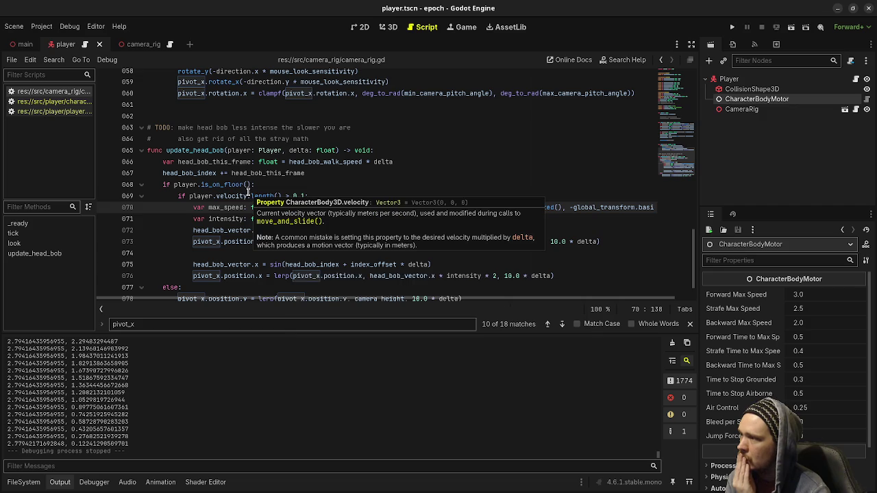
left_click(369, 178)
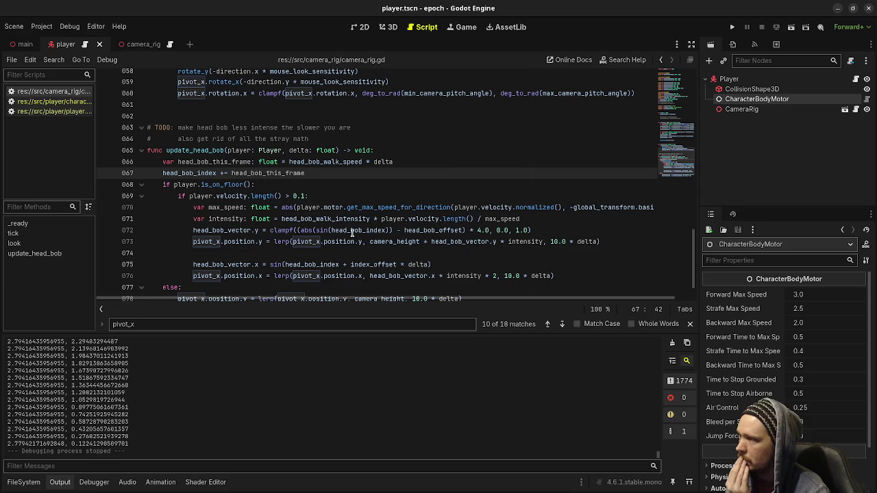
mouse_move(343, 232)
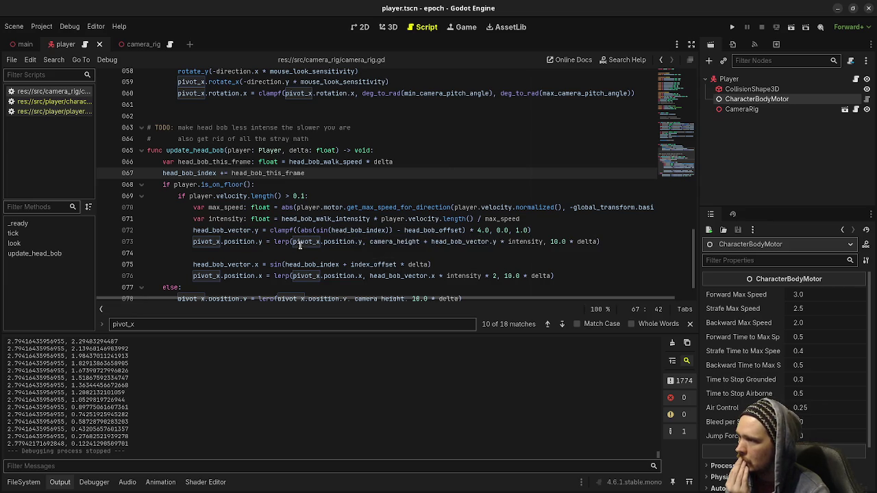
scroll(335, 262, "down", 1)
scroll(335, 261, "up", 2)
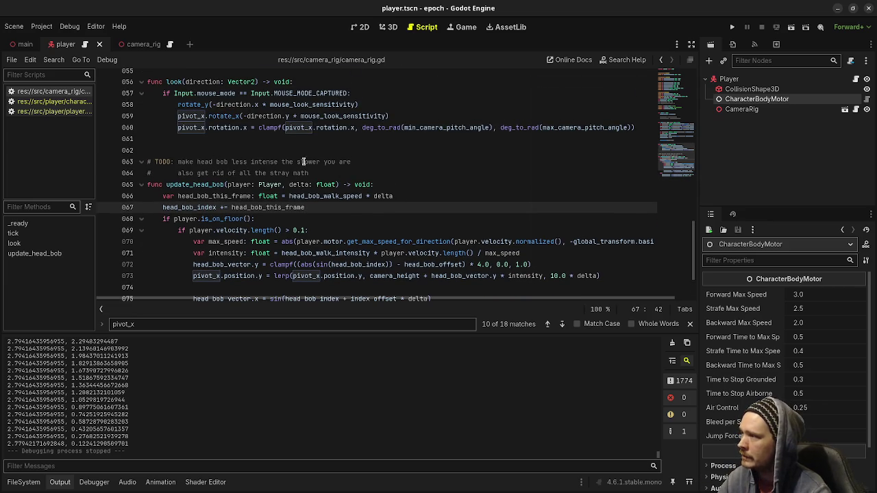
- Tidy the head bob TODO comment, dropping 'also' and replacing 'all the stray math' with 'magic numbers'
left_click_drag(353, 162, 184, 162)
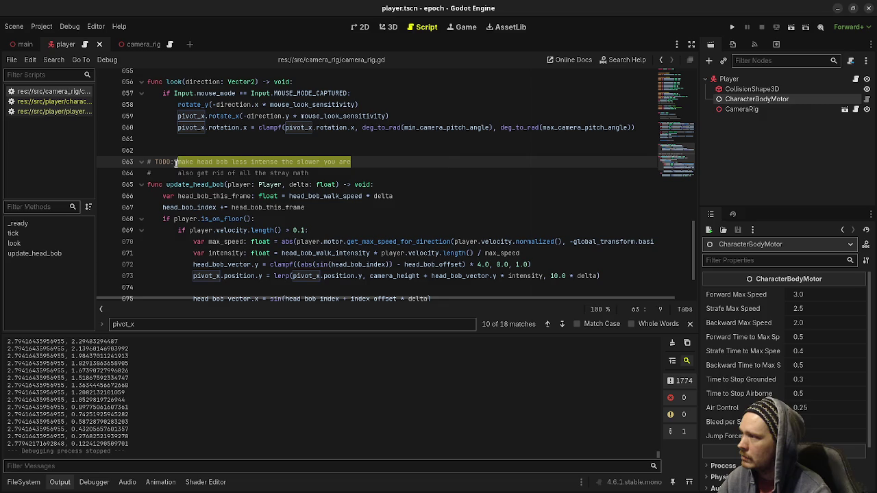
key("BackSpace")
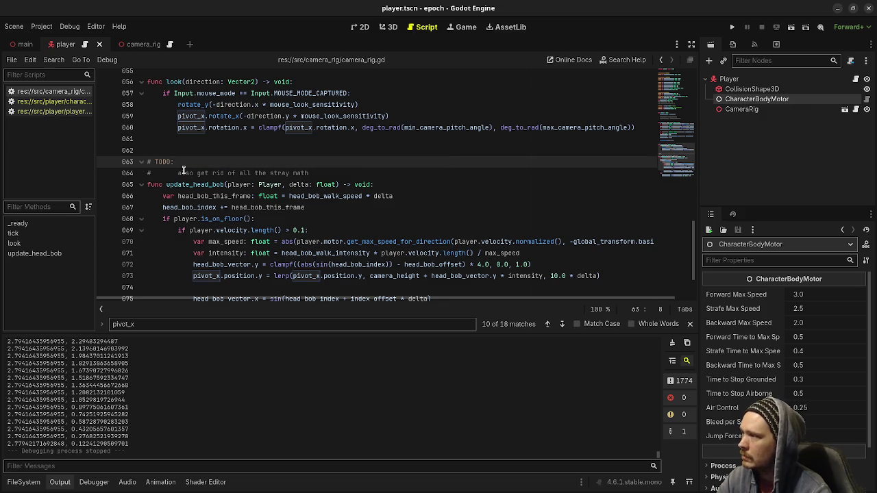
left_click(176, 172)
key("BackSpace")
key("BackSpace")
key("BackSpace")
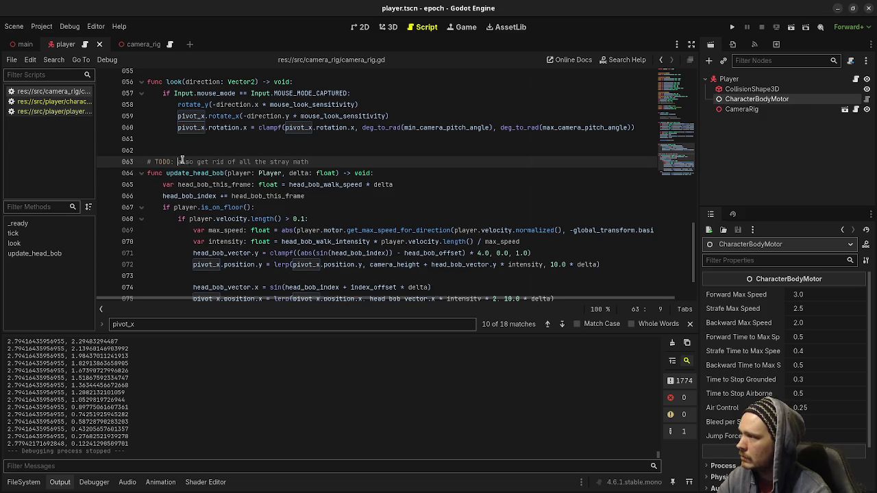
left_click_drag(198, 161, 198, 161)
key("BackSpace")
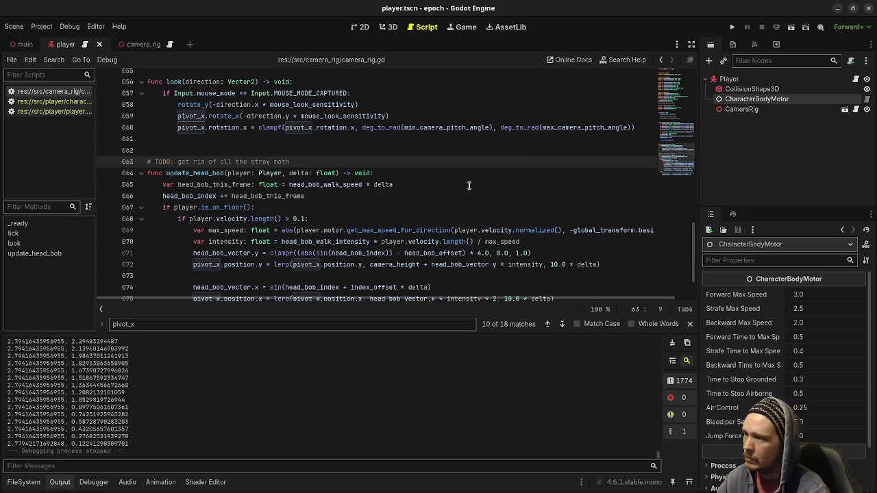
left_click_drag(296, 162, 219, 162)
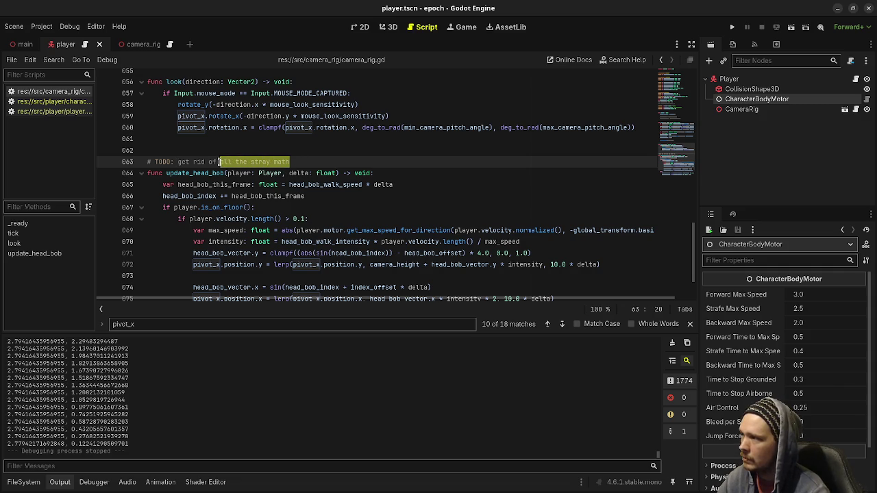
type("magic numbers")
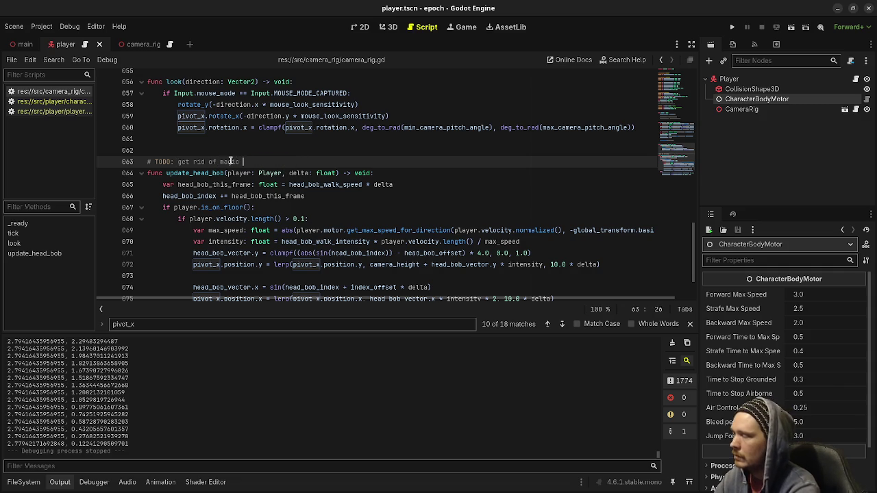
- Launch the project from the toolbar to test head bob without the debug print
left_click(468, 219)
scroll(468, 219, "down", 1)
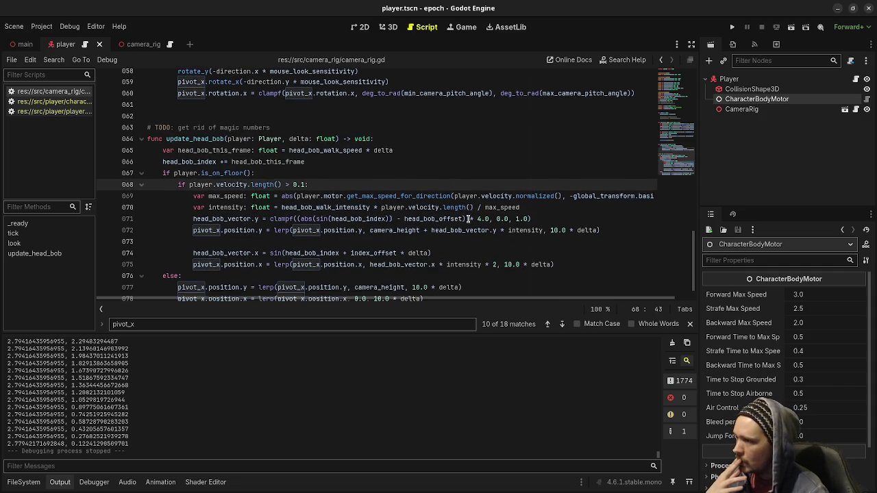
scroll(468, 218, "down", 1)
left_click(732, 27)
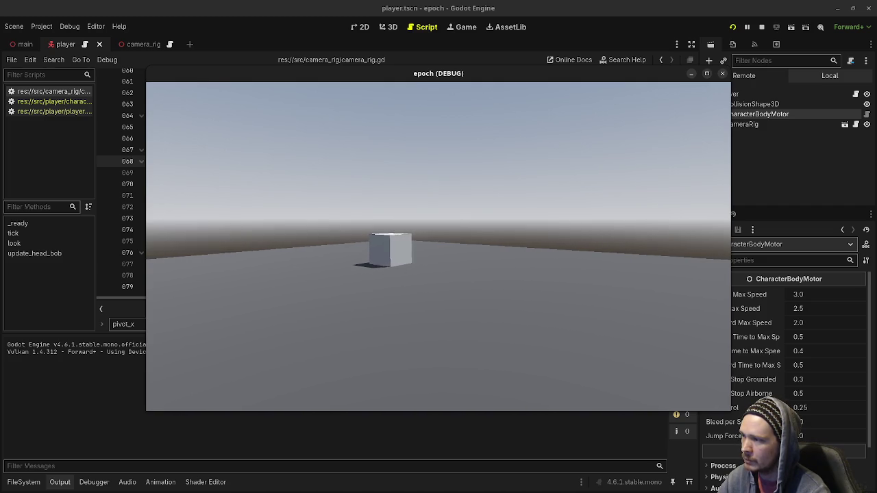
- Walk forward, back up and strafe left and right to check bob and sway, then stop the game
key("w")
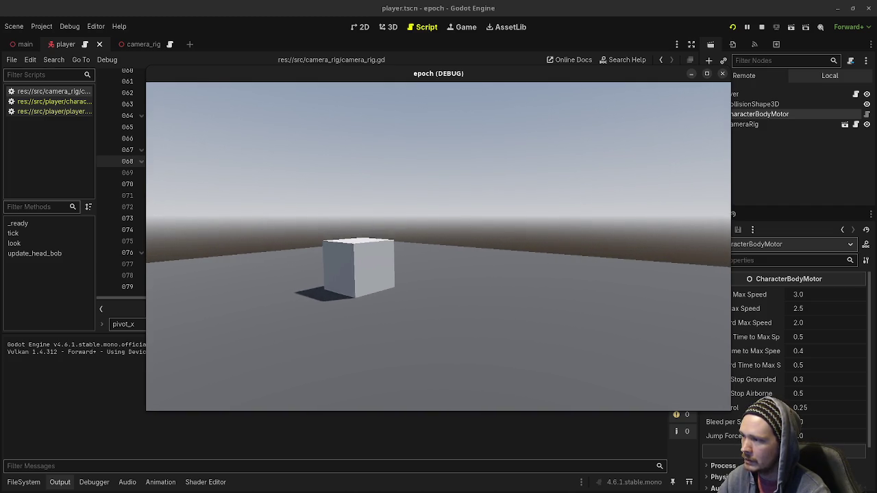
key("w")
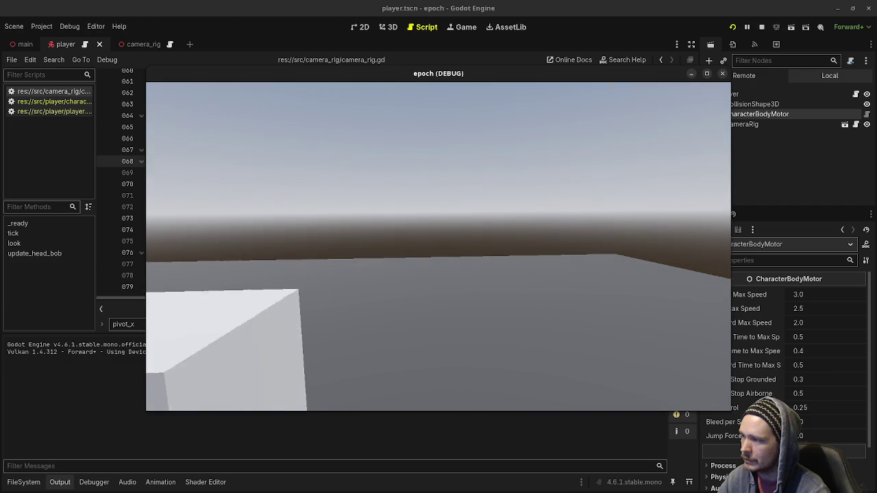
key("s")
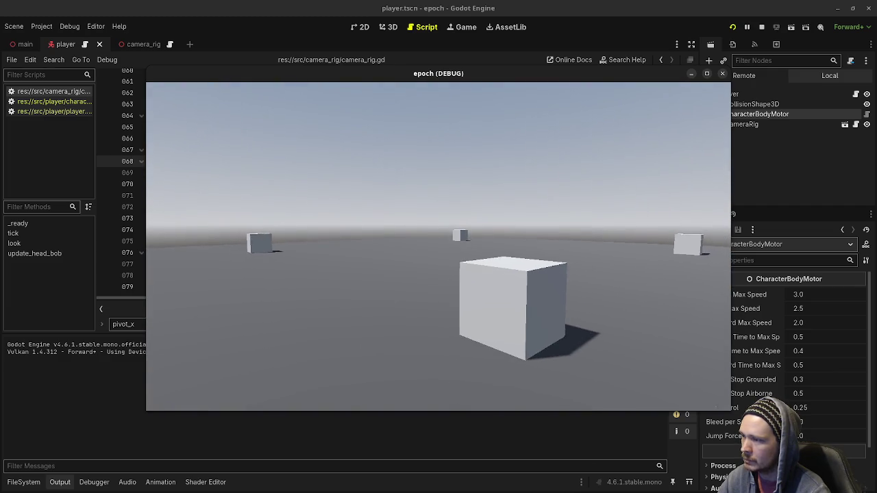
key("s")
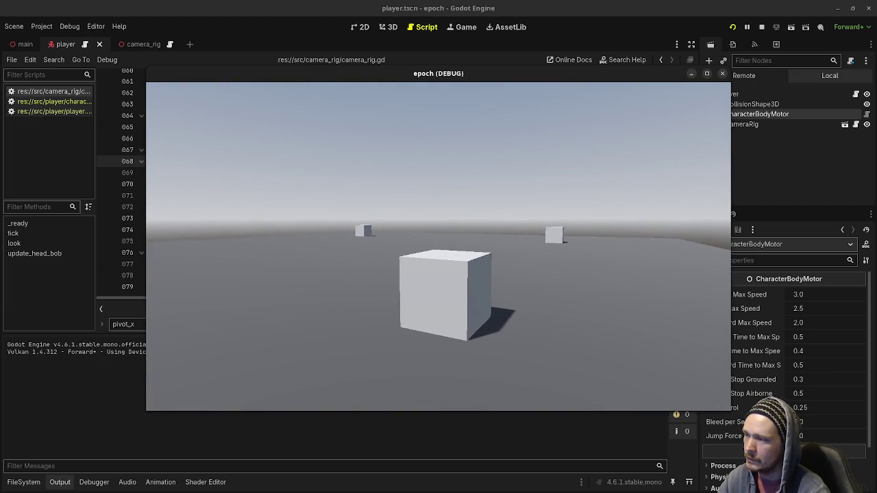
key("d")
key("a")
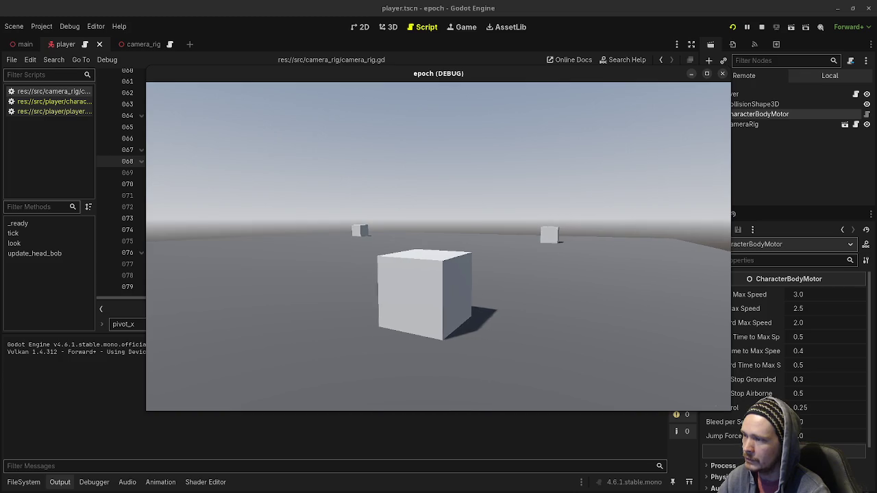
key("a")
key("d")
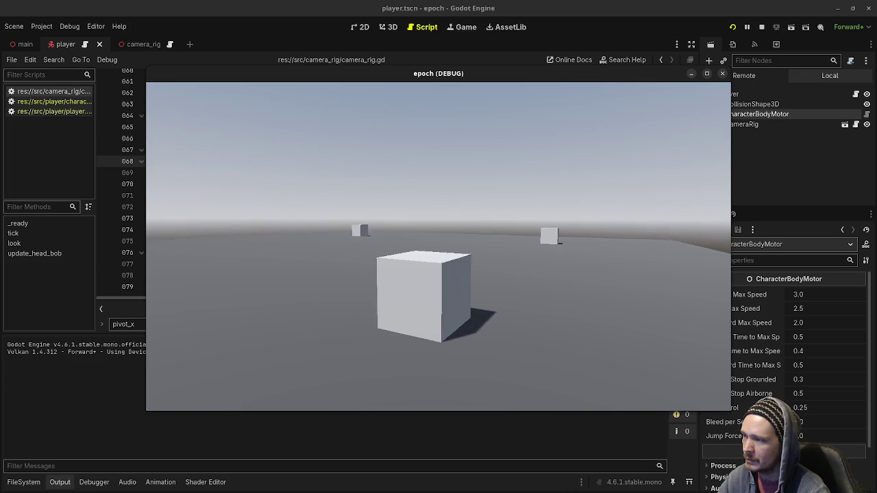
key("a")
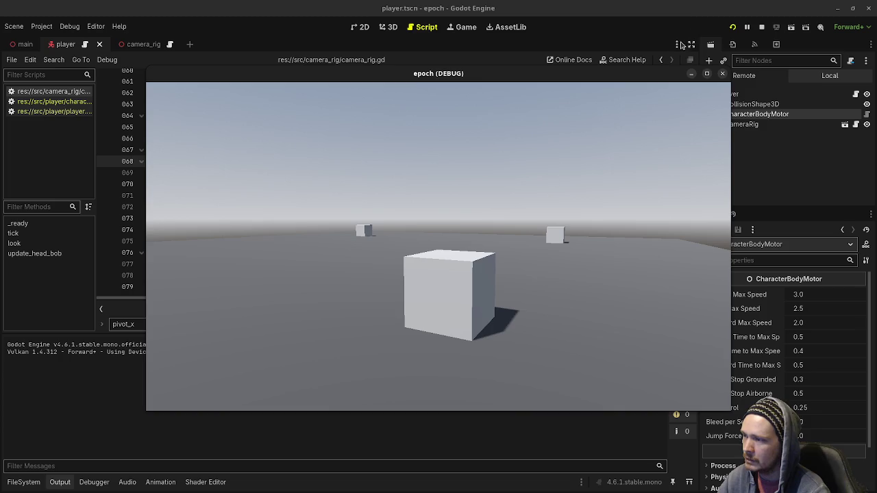
left_click(723, 73)
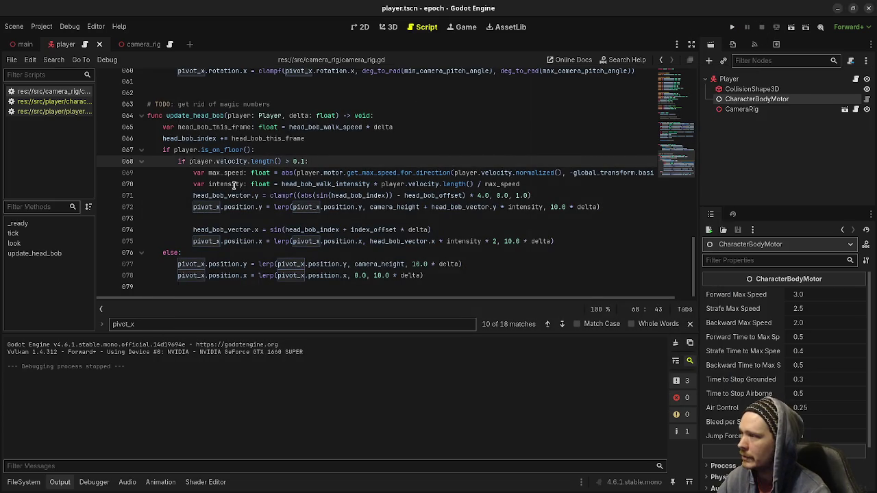
- Comment out the max_speed line and add # after head_bob_walk_intensity, then run with F5
left_click(190, 172)
key("ctrl+k")
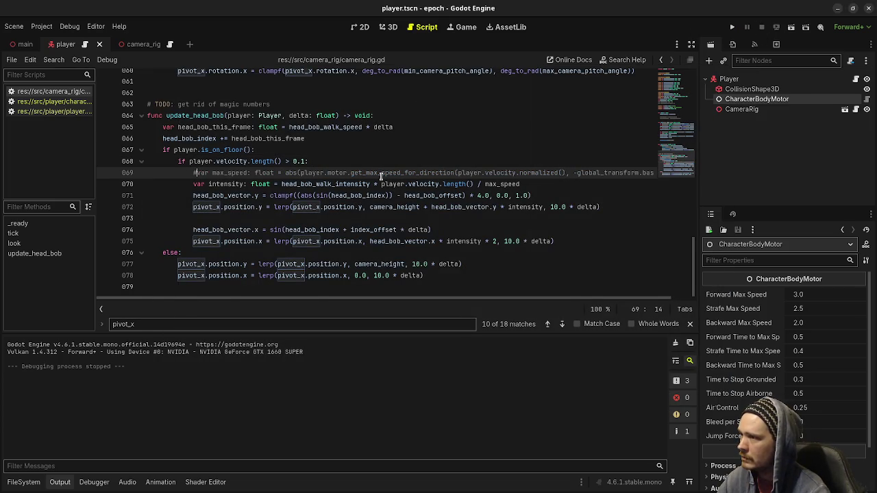
scroll(368, 186, "up", 1)
left_click(371, 191)
type("$")
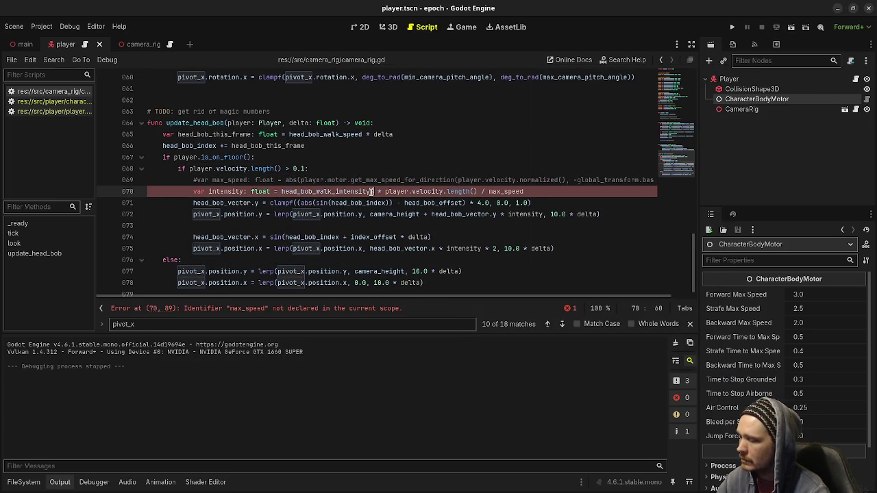
key("BackSpace")
type("#")
key("F5")
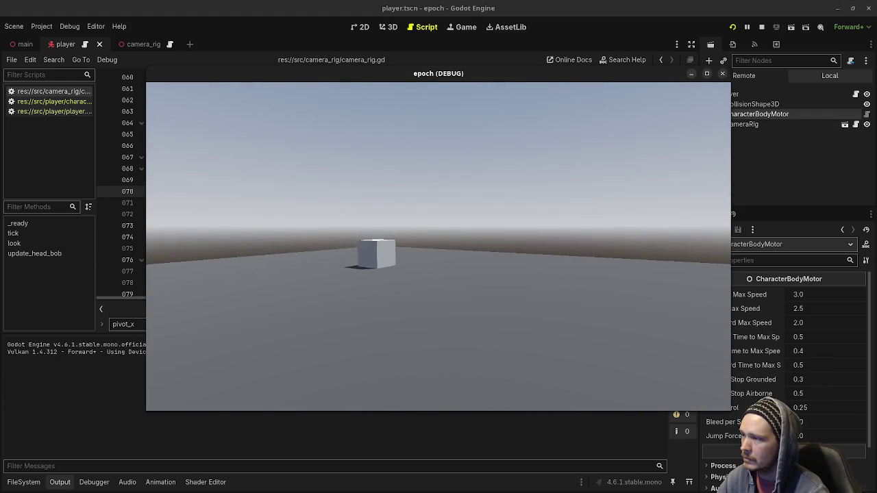
- Walk toward the cubes and strafe left and right to check sway, then stop with F8
key("w")
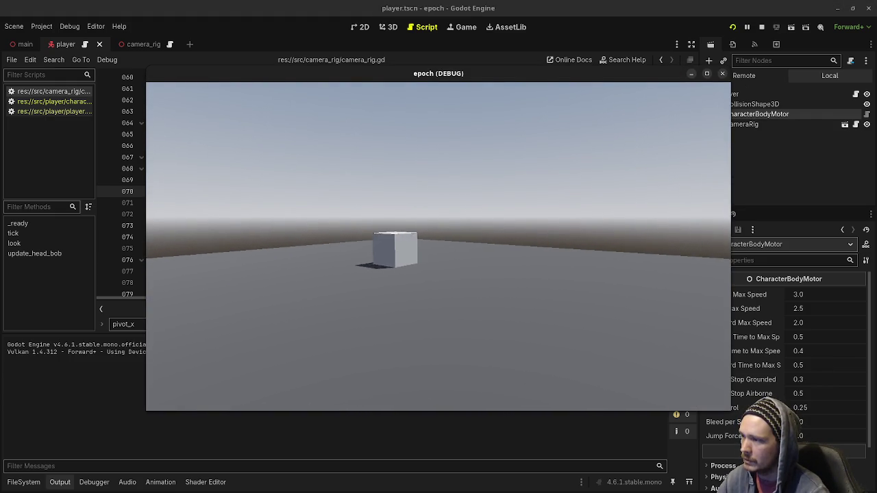
key("w")
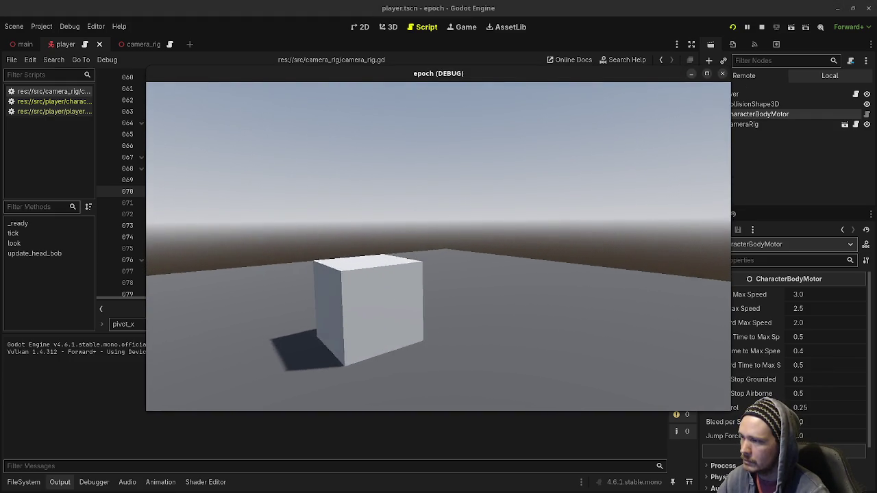
key("w")
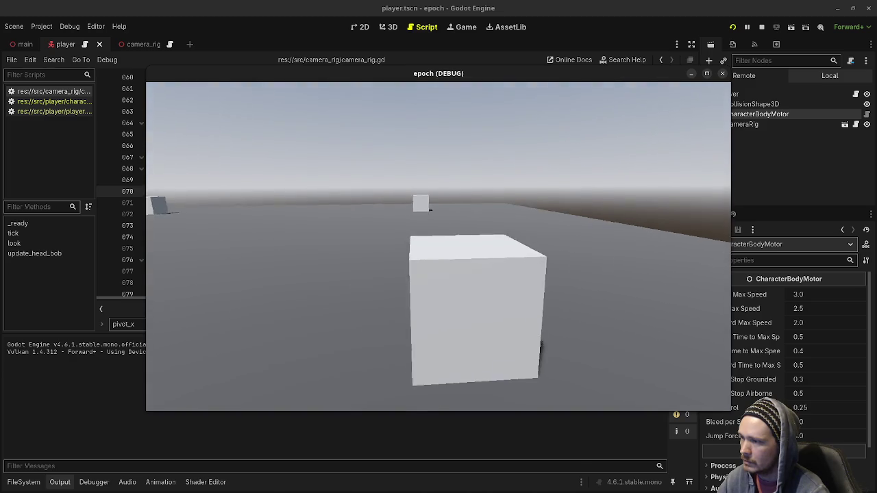
key("w")
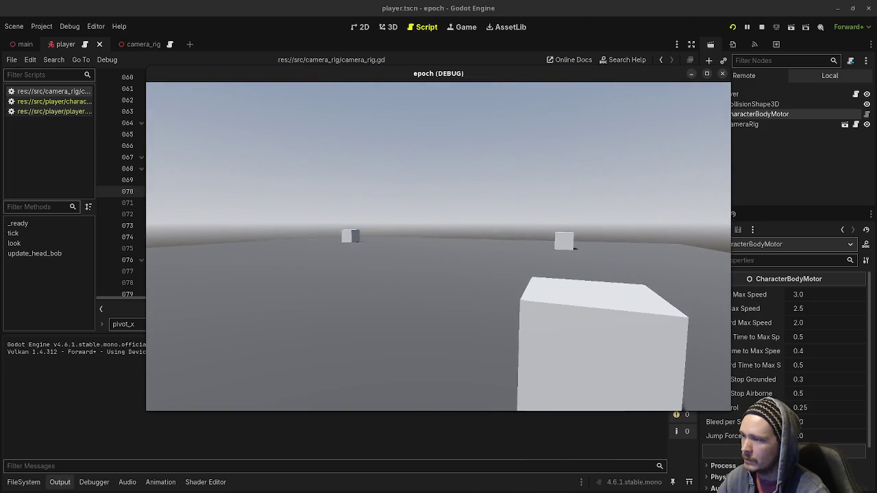
key("w")
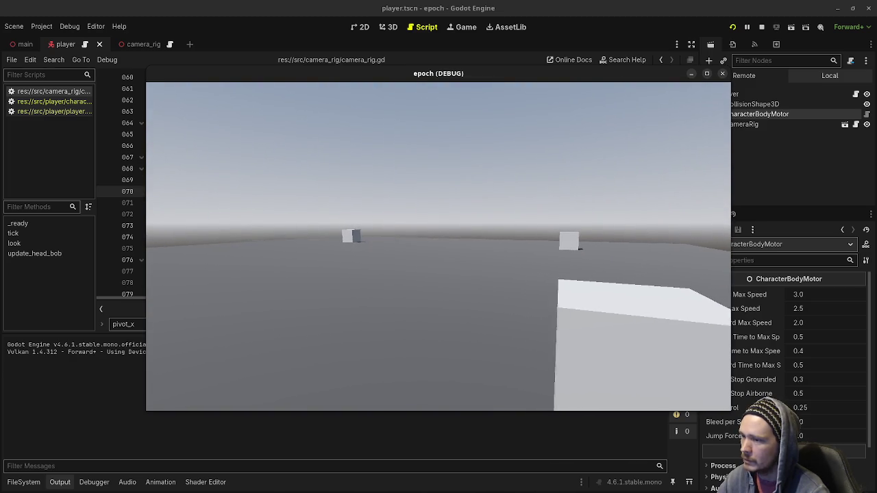
key("w")
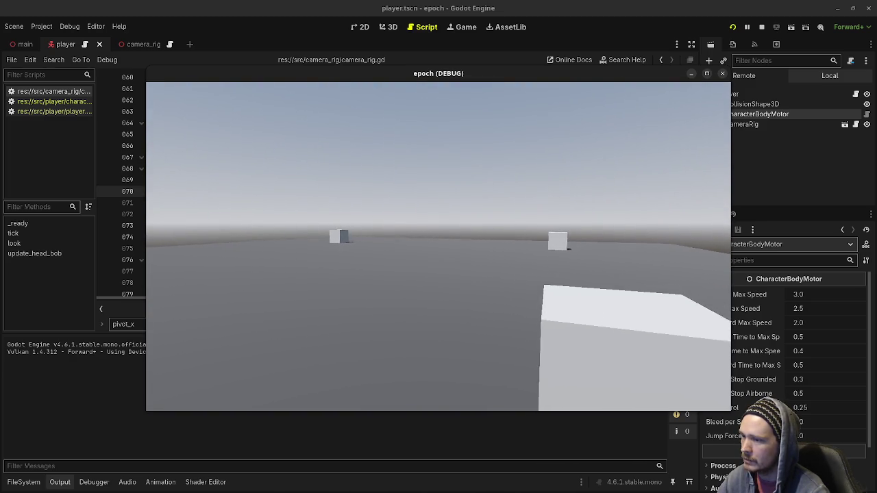
key("d")
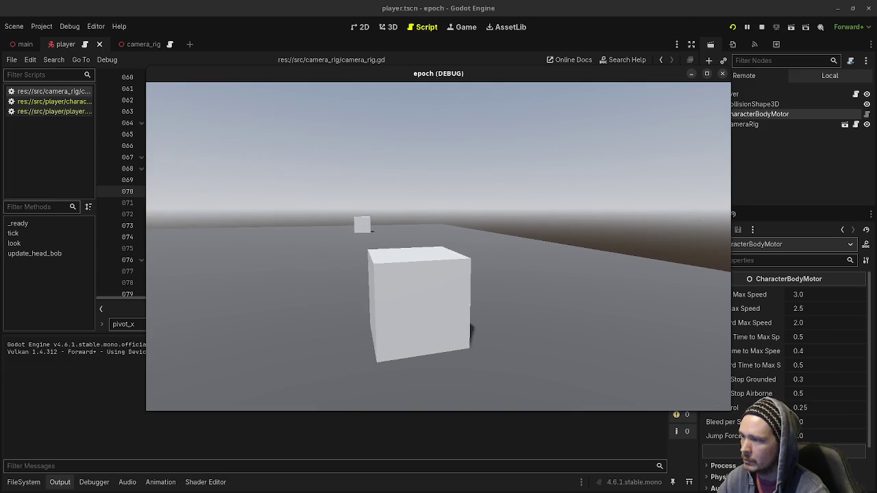
key("a")
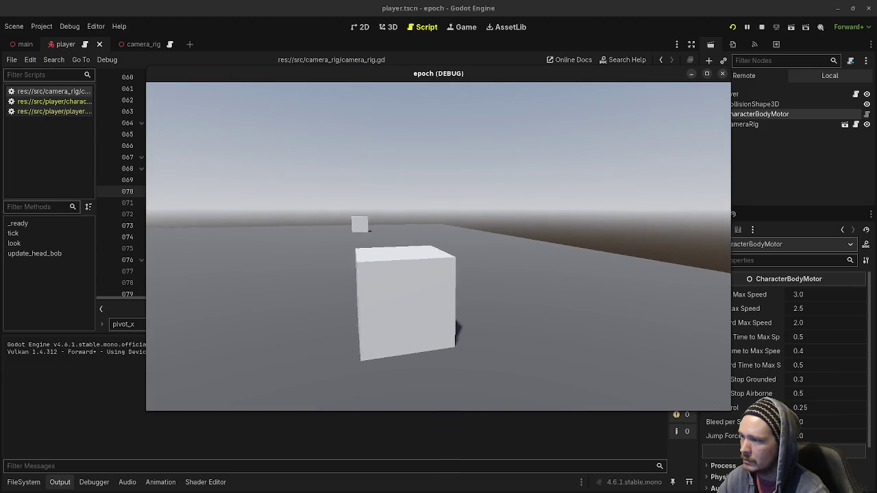
key("d")
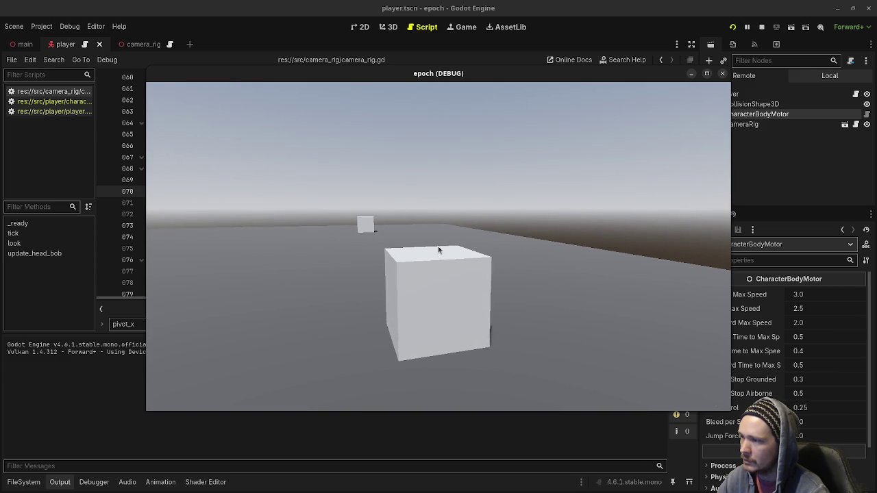
key("F8")
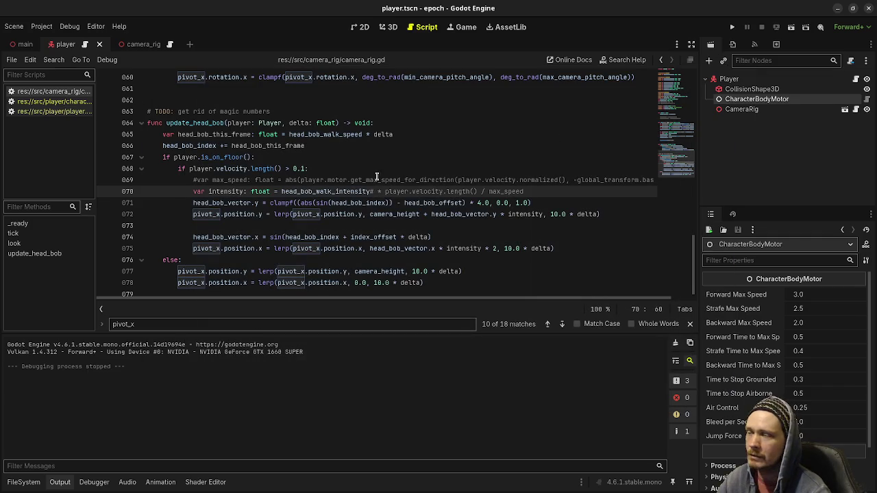
- Restore the max_speed lookup and velocity-scaled intensity lines, save, and run again with F5
key("Delete")
key("Up")
key("ctrl+k")
key("ctrl+s")
key("F5")
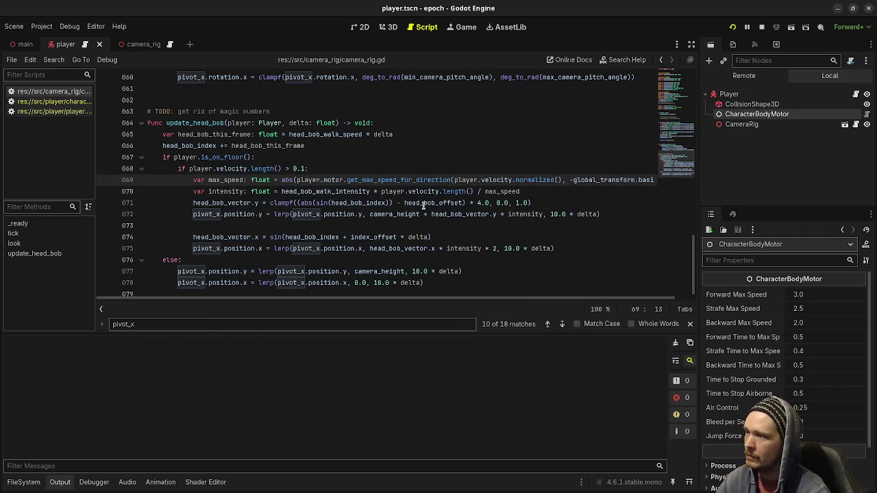
- Walk toward and back away from the cube to test head bob, then stop the game
key("w")
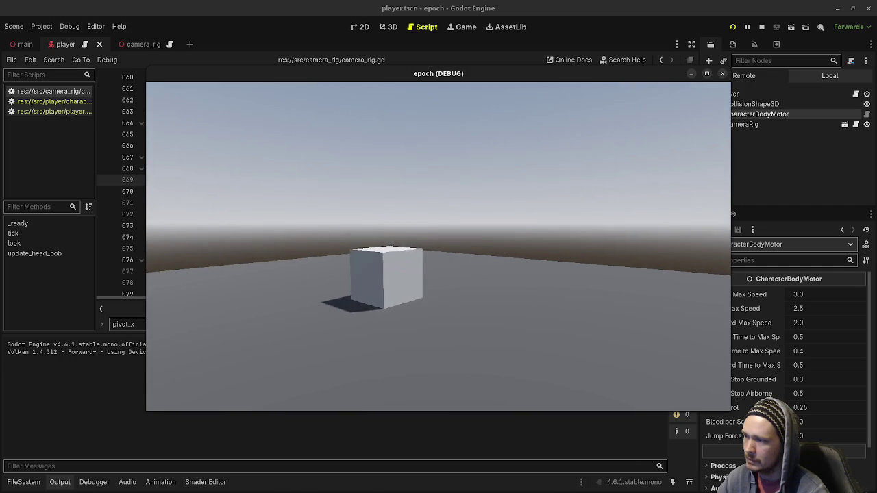
key("w")
key("s")
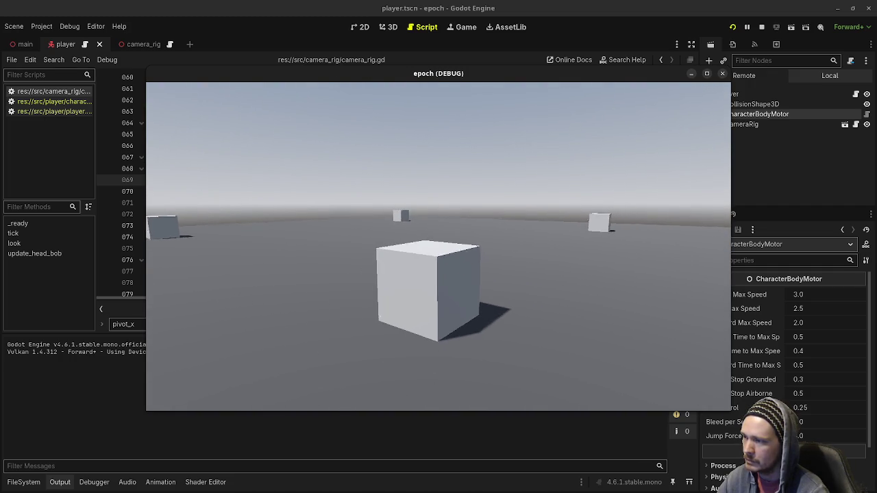
key("s")
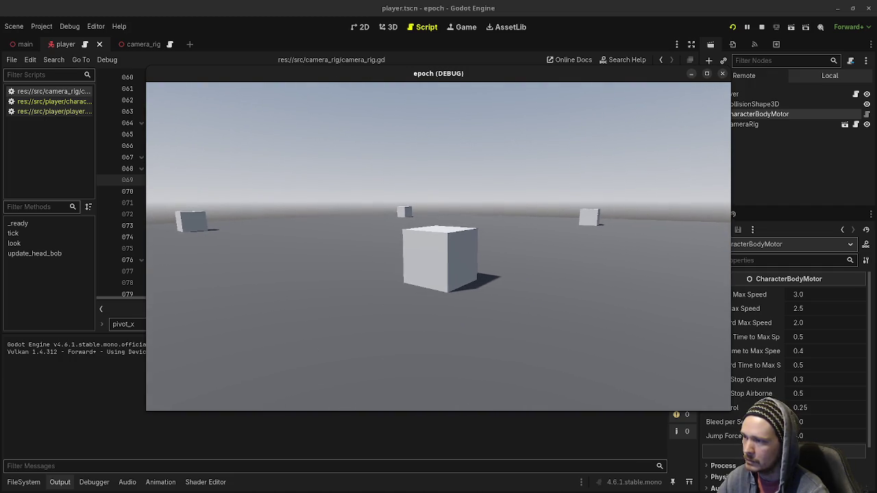
key("w")
key("s")
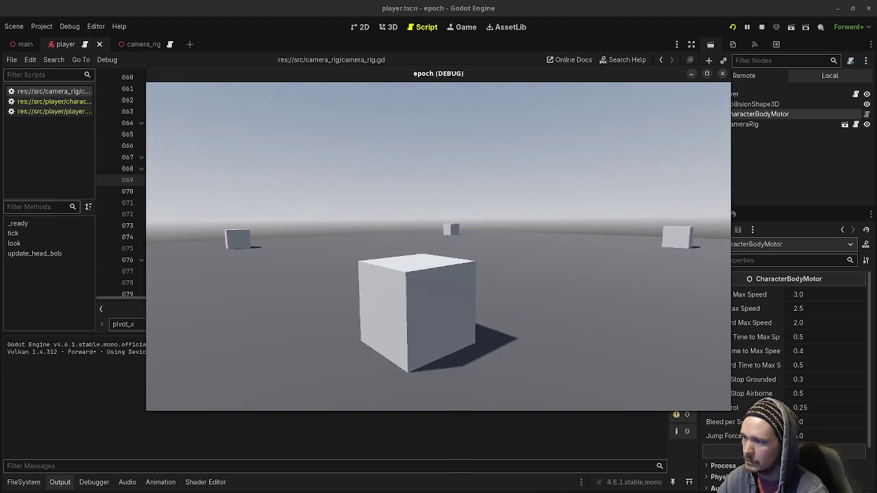
key("w")
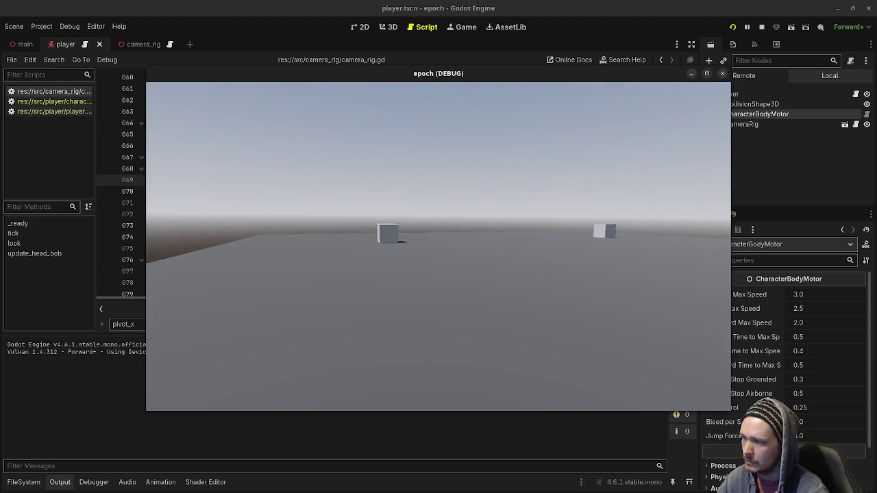
key("w")
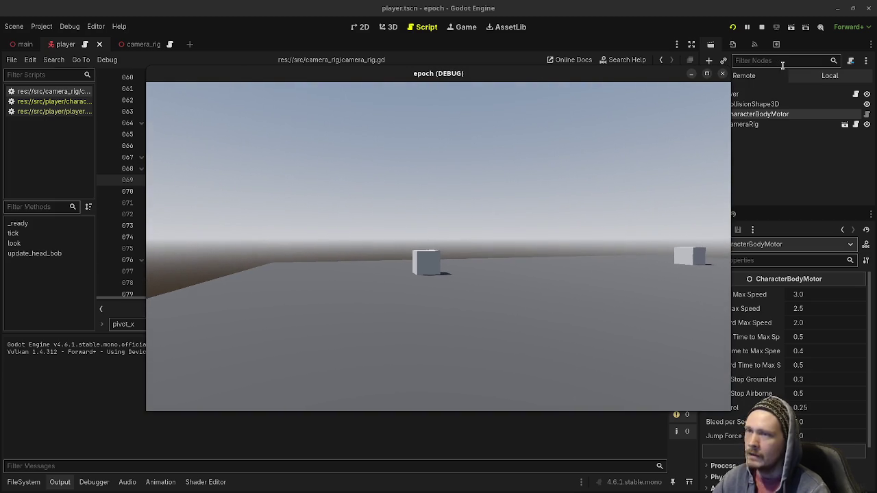
left_click(761, 27)
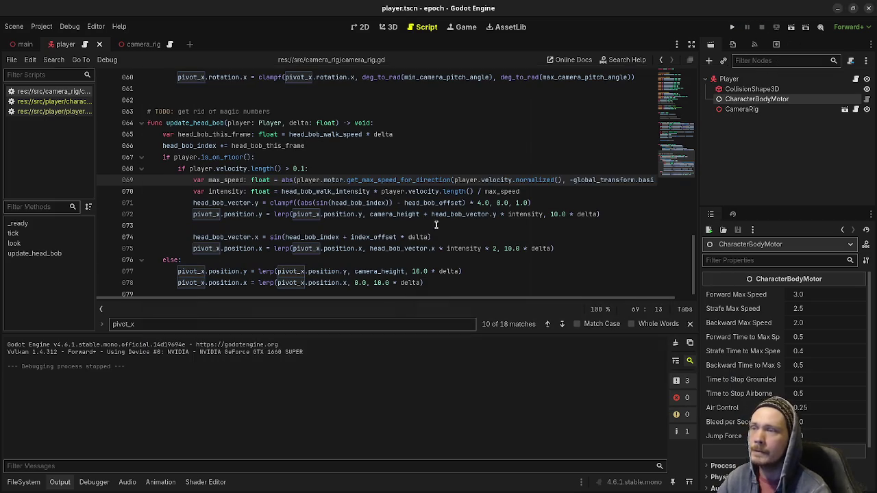
- Leave the script and switch to the camera_rig scene to view CameraRig's Headbob properties
left_click(436, 224)
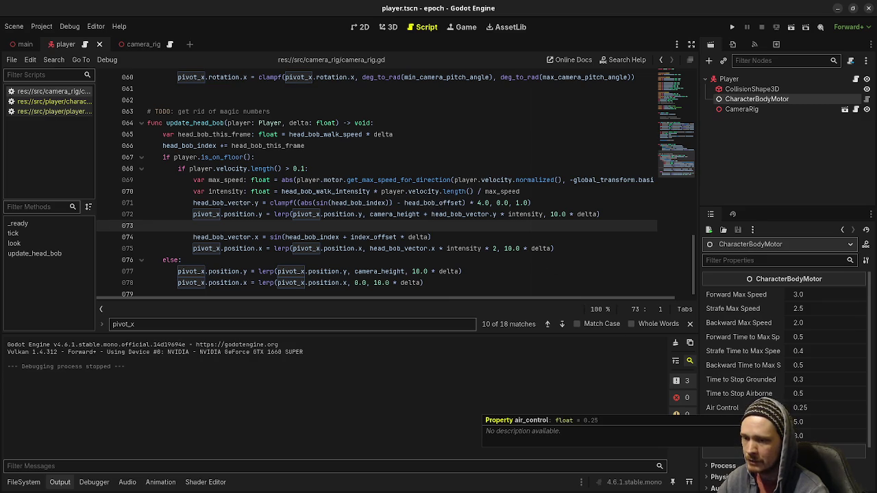
left_click(140, 44)
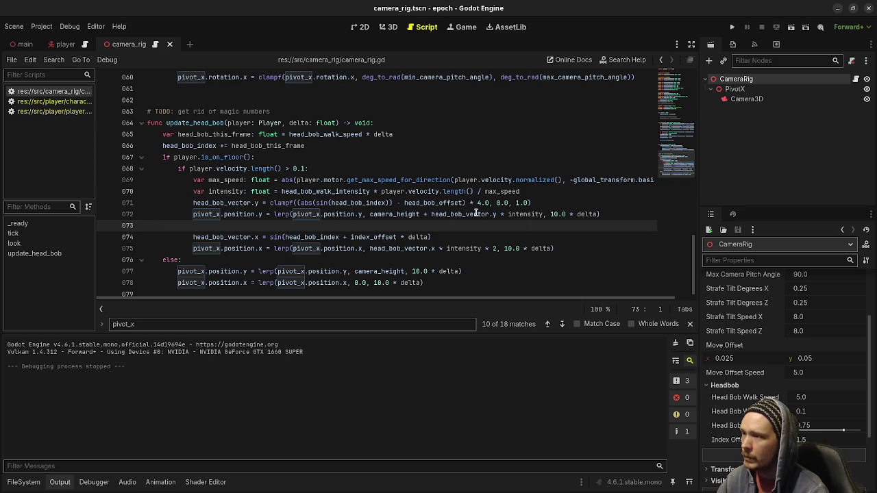
- Replace line 71's '* 4.0' with '/ (1.0 - head_bob_offset)', save, and run the game with F5
left_click_drag(471, 204, 485, 202)
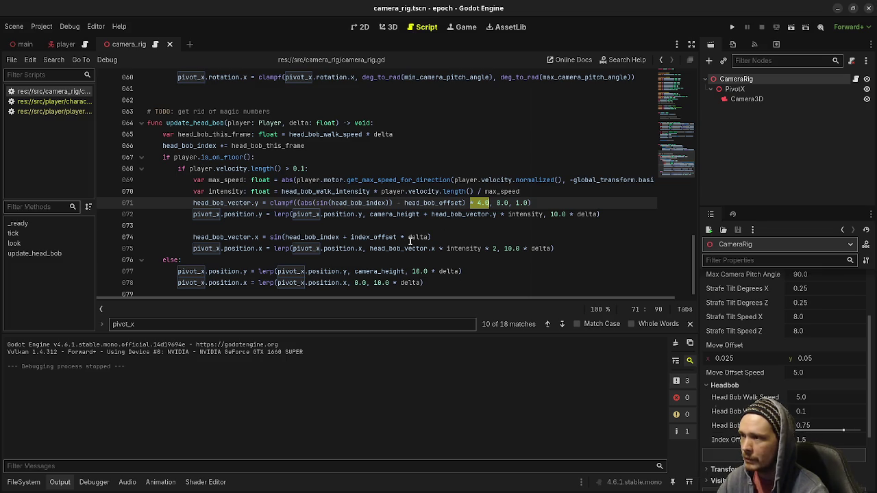
type("/ (")
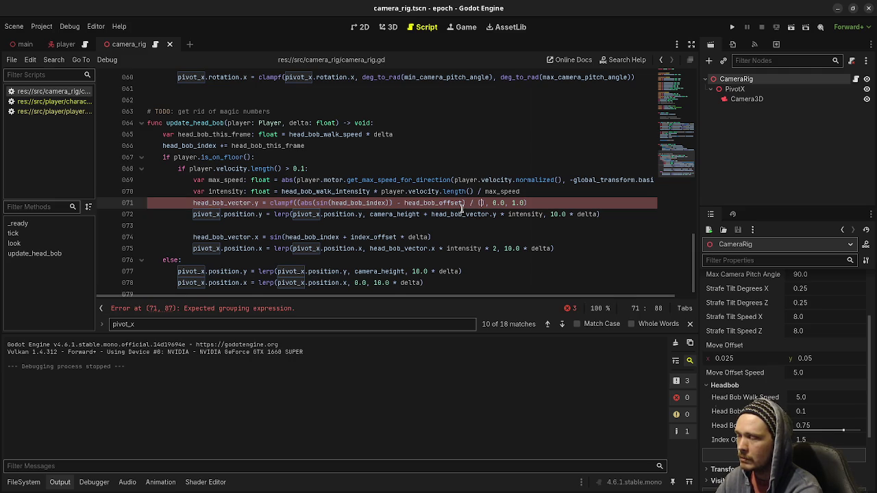
type("1.0 -")
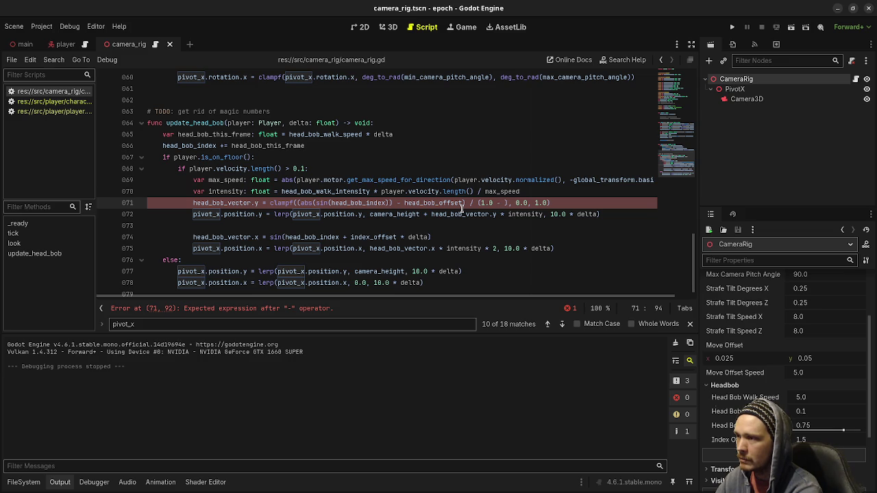
type("head_bob_of")
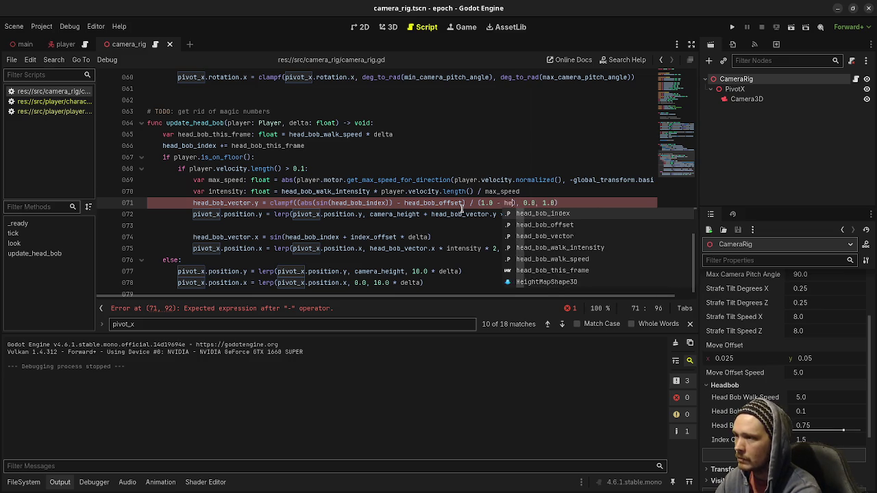
type("fset")
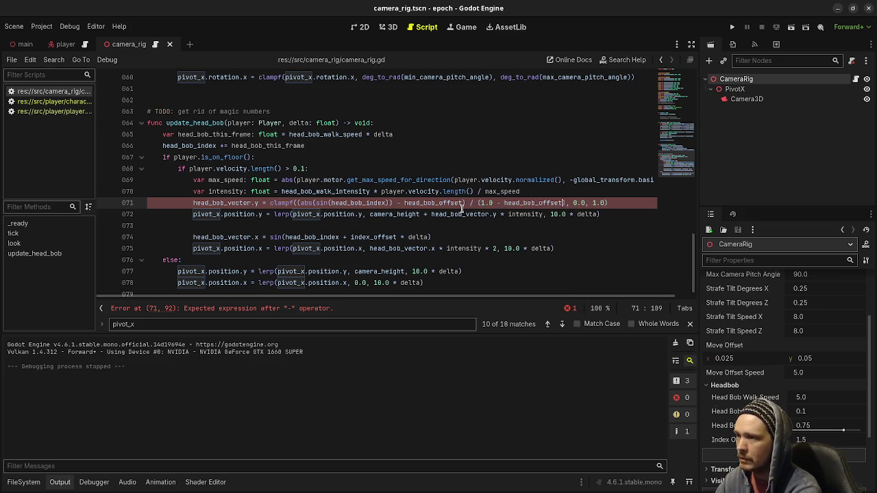
key("ctrl+s")
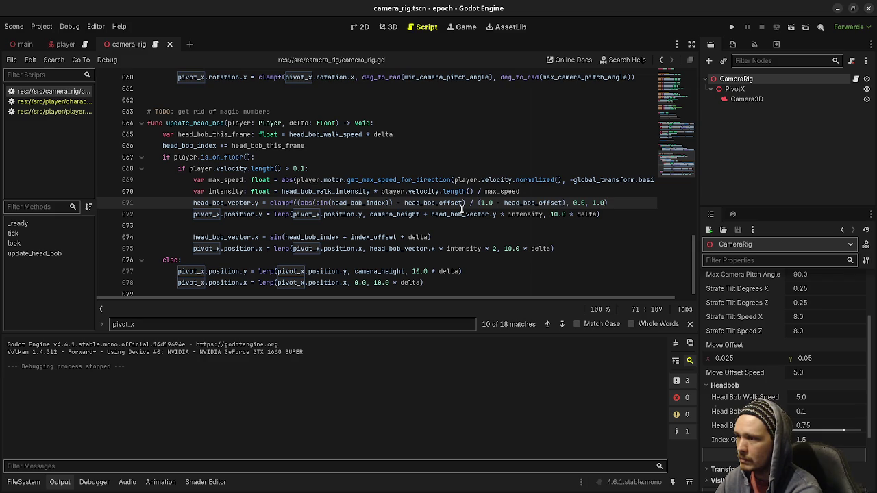
key("F5")
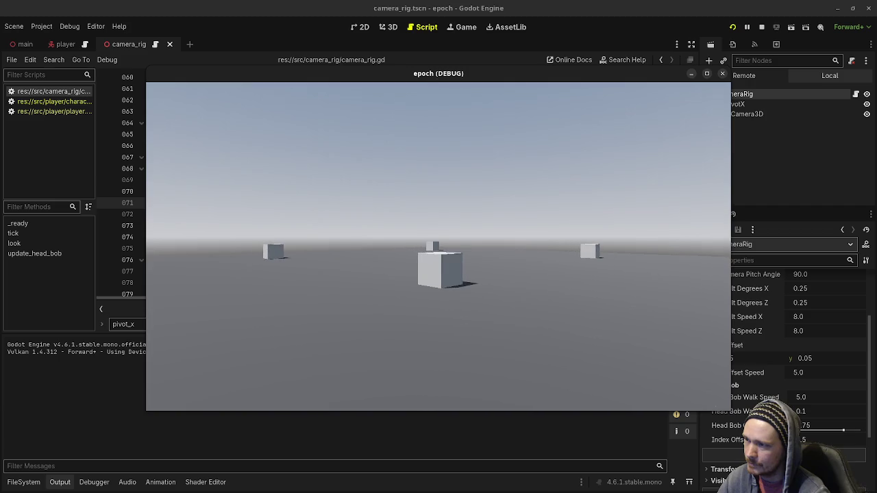
- Walk forward and back with W and S to check the bob, then stop the game and return to line 71
key("w")
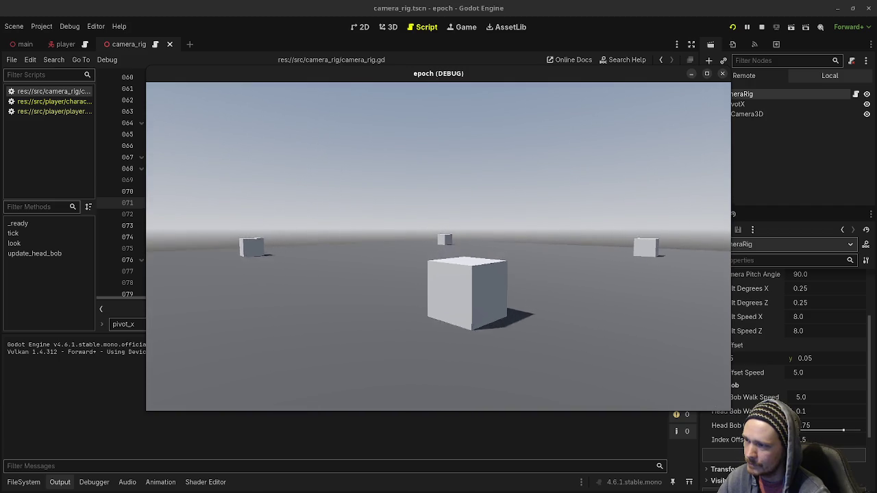
key("s")
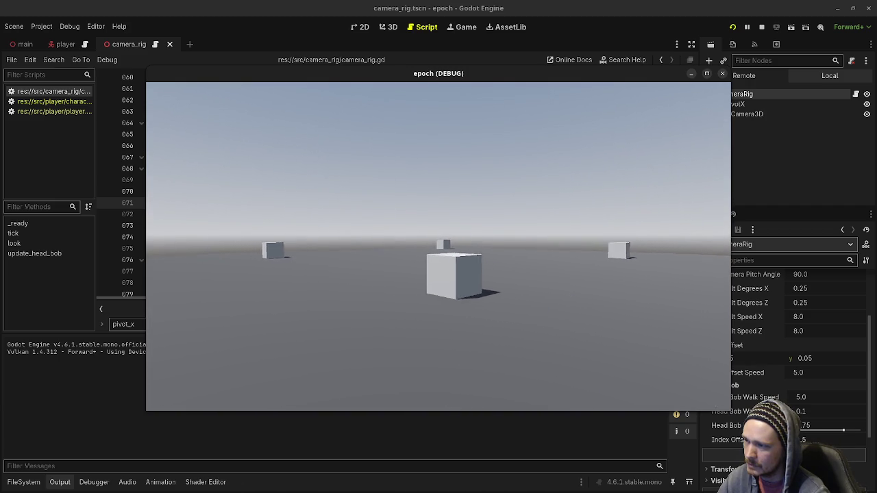
key("w")
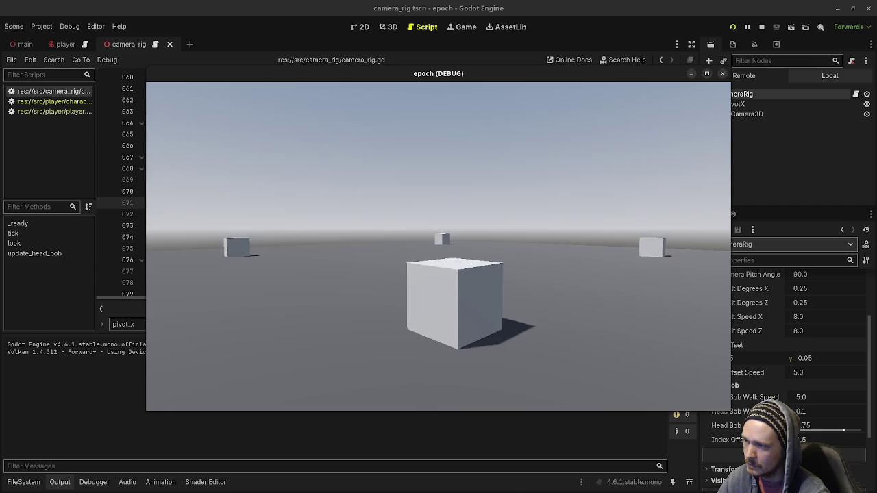
left_click(761, 26)
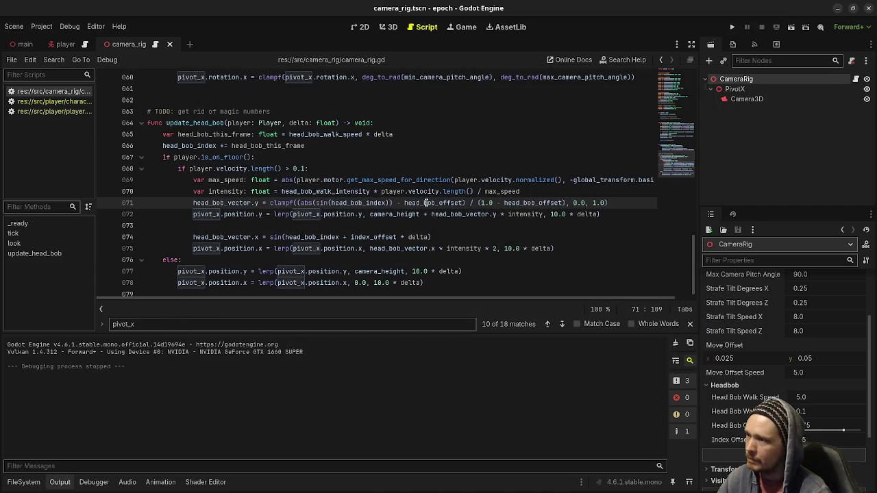
left_click(622, 204)
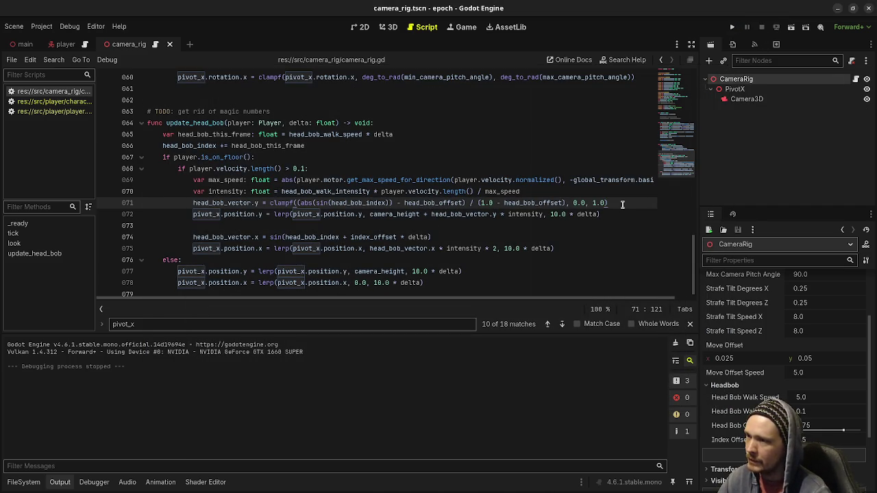
- Duplicate the vertical bob line 71 onto a new line 72
key("Return")
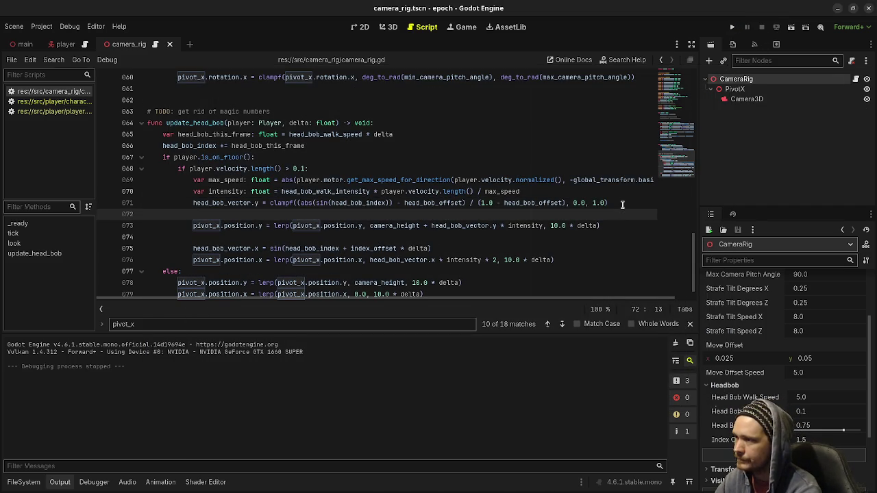
type("head_b")
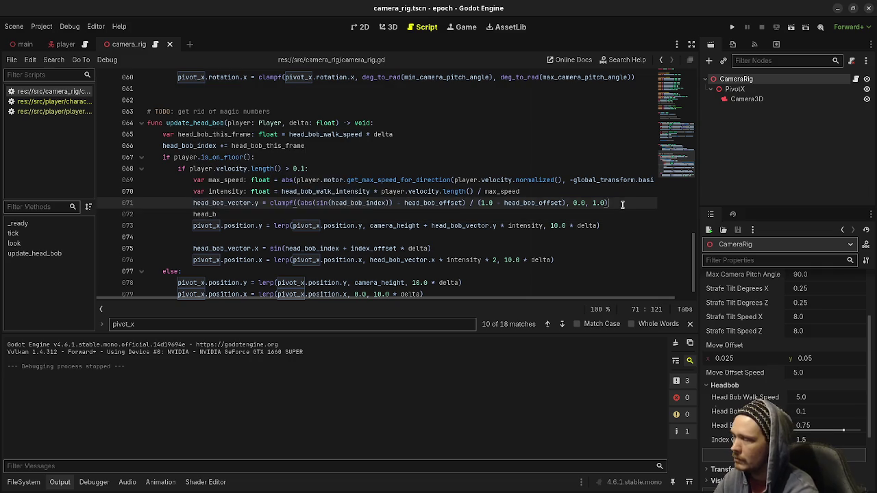
triple_click(265, 204)
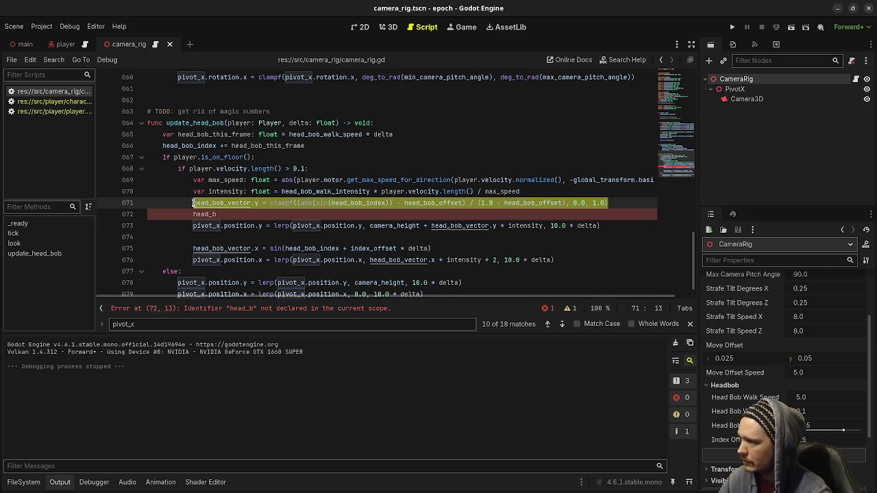
key("ctrl+c")
double_click(206, 215)
key("ctrl+v")
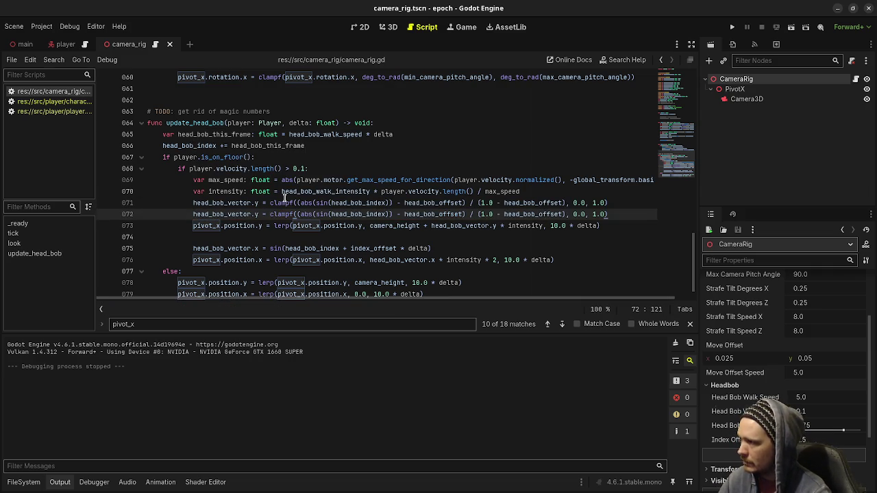
- On line 72, hard-code the offset as 0.25, dividing by (1.0 - 0.25)
left_click(405, 215)
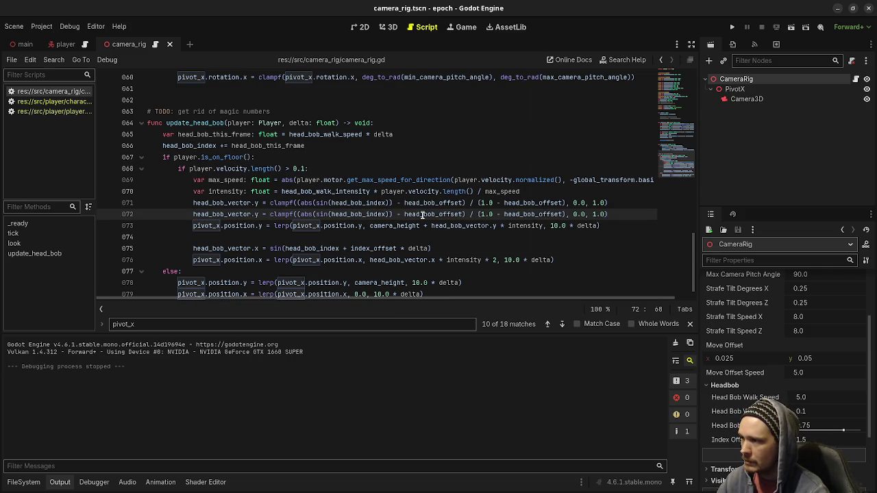
key("ctrl+Left")
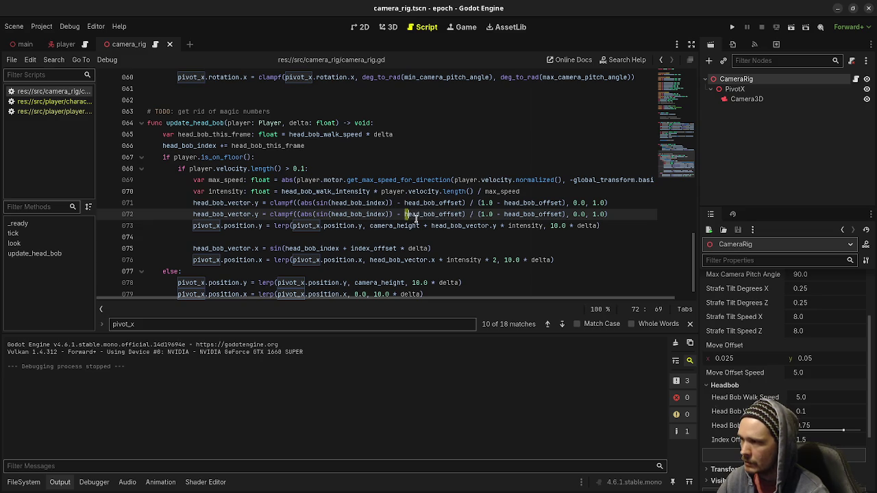
key("shift+Right")
key("shift+Right")
key("shift+Right")
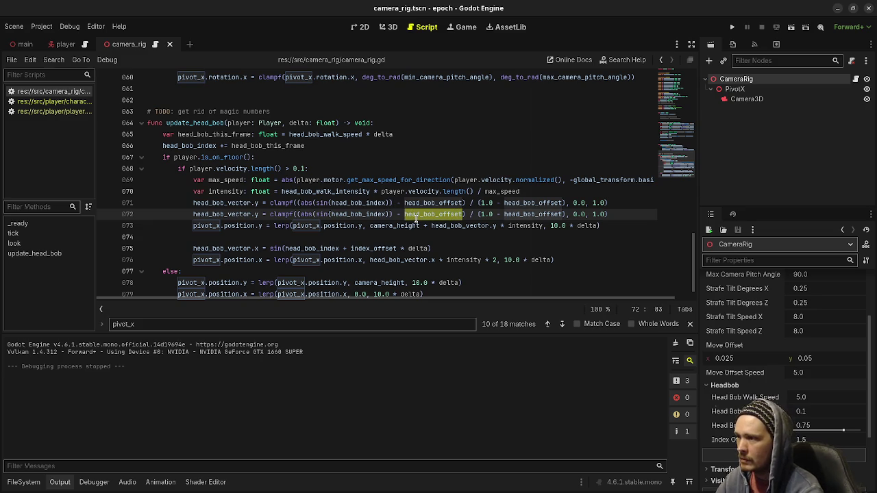
type("(")
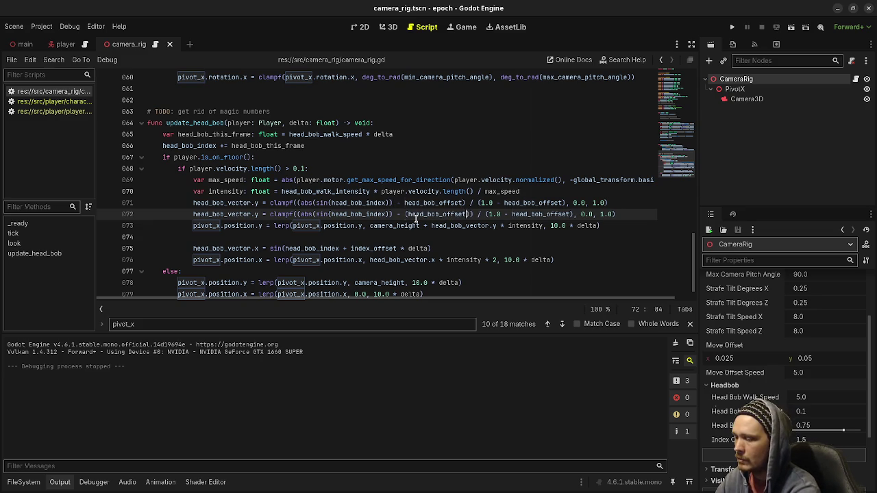
key("BackSpace")
key("BackSpace")
key("BackSpace")
type("1.0 - ")
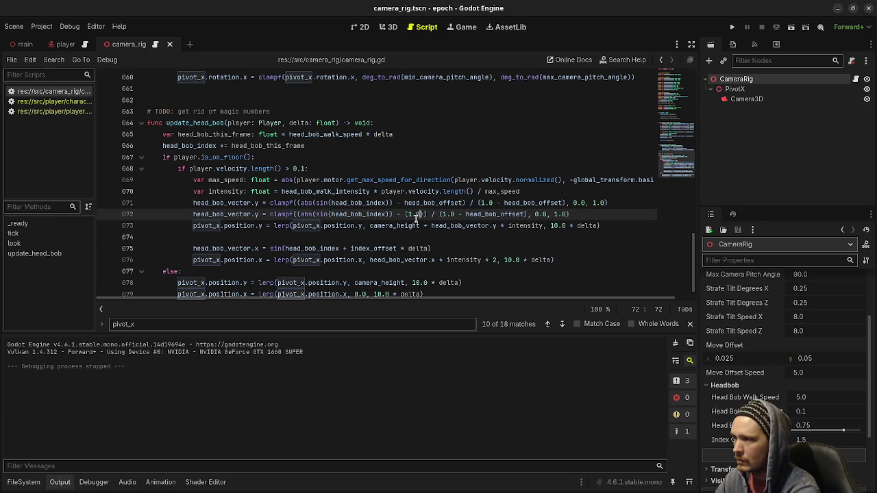
type("0.25")
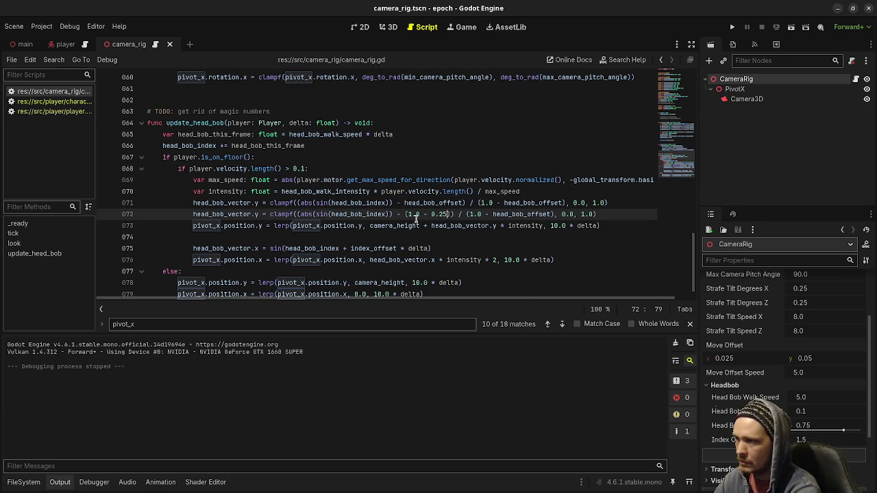
left_click(467, 214)
left_click_drag(466, 214, 554, 215)
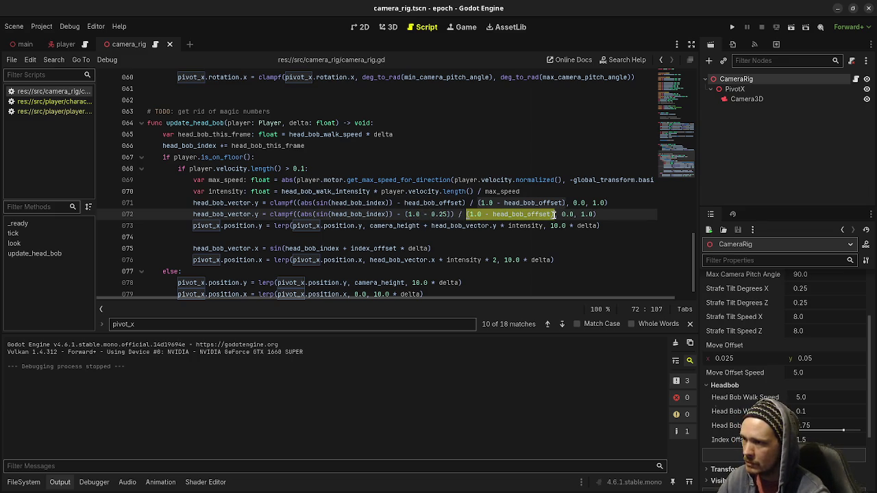
type("0.25")
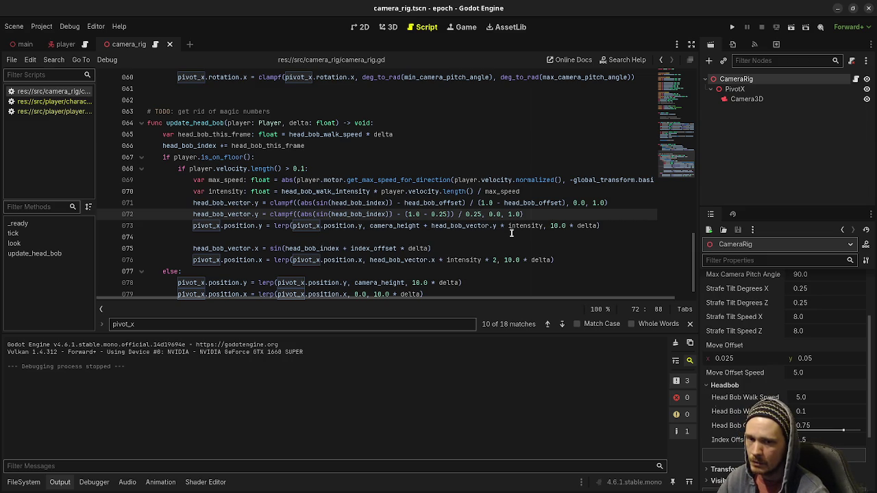
- Try 0.75 in both line-71 offset terms, revert to head_bob_offset, and delete duplicate line 72
left_click(471, 228)
left_click(468, 248)
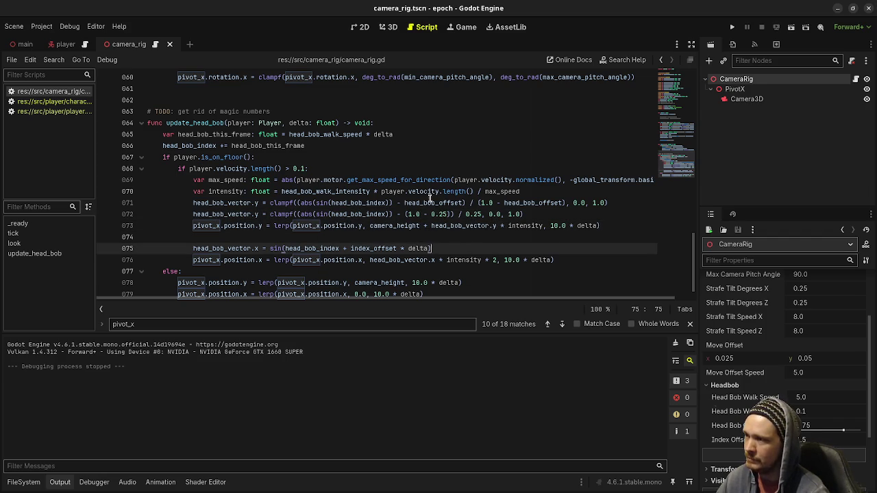
double_click(421, 203)
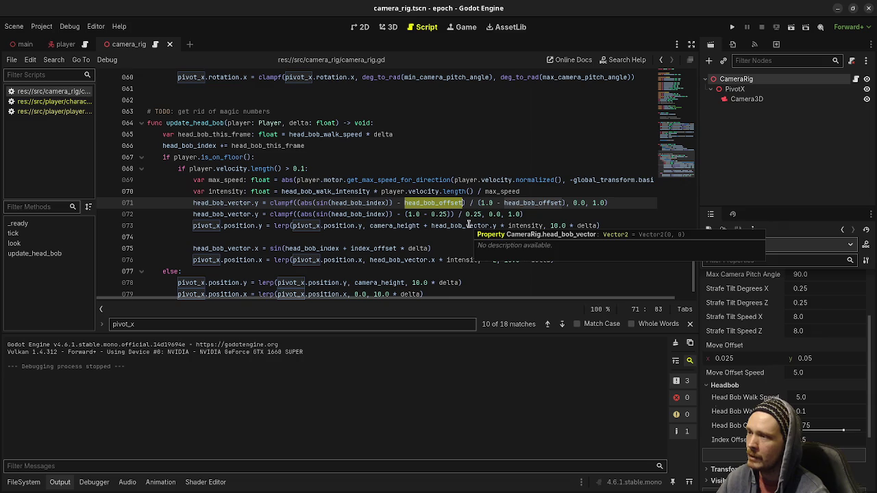
type("0.75")
double_click(493, 203)
type("0.75")
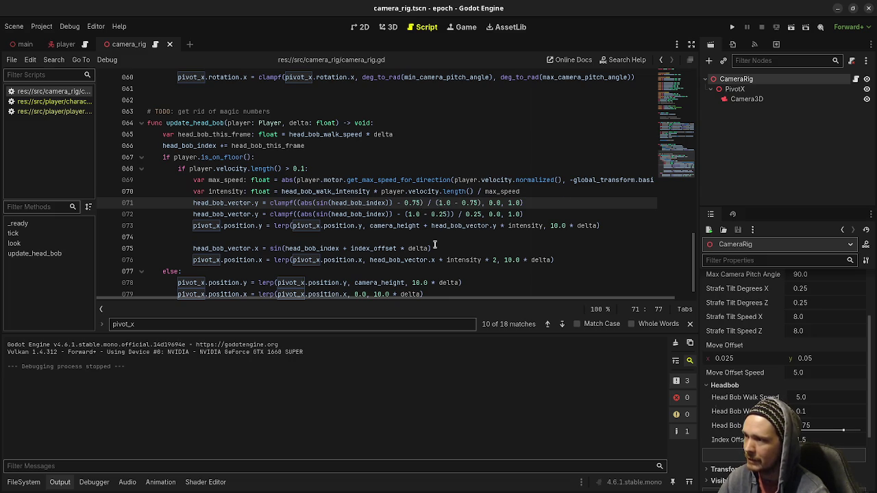
key("ctrl+z")
key("ctrl+z")
left_click_drag(538, 214, 636, 206)
key("Delete")
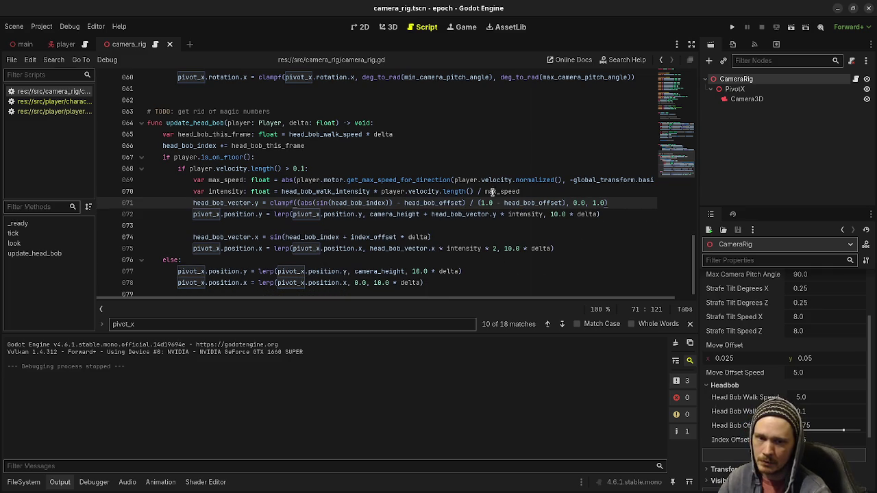
left_click(731, 28)
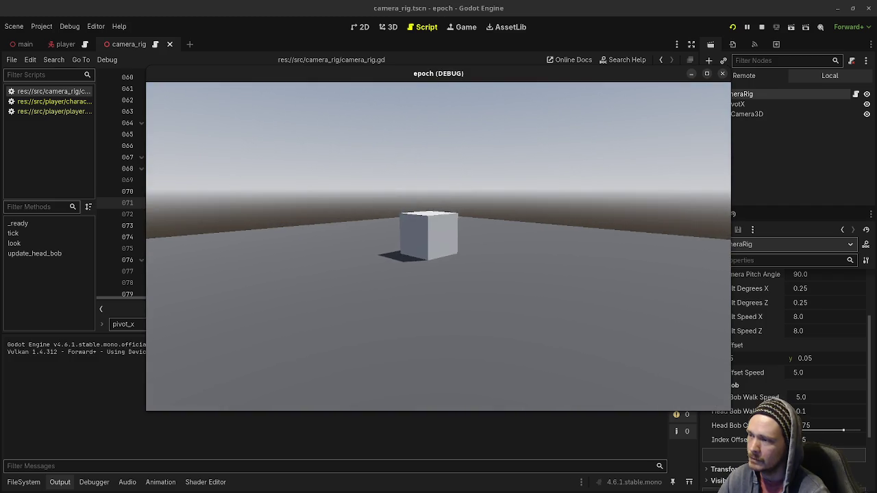
key("w")
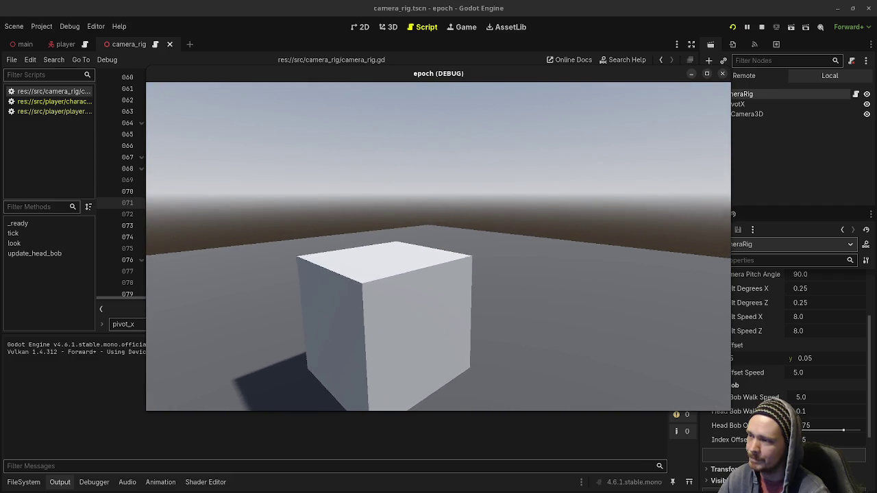
key("d")
key("s")
key("w")
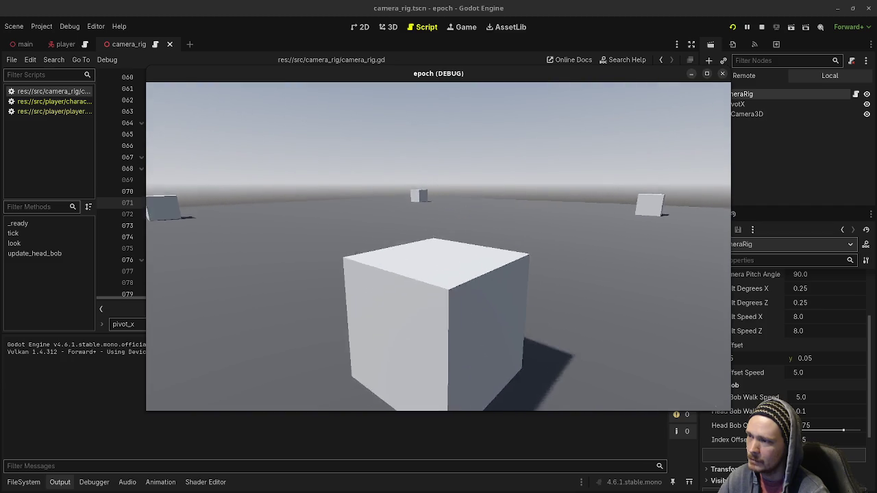
key("F8")
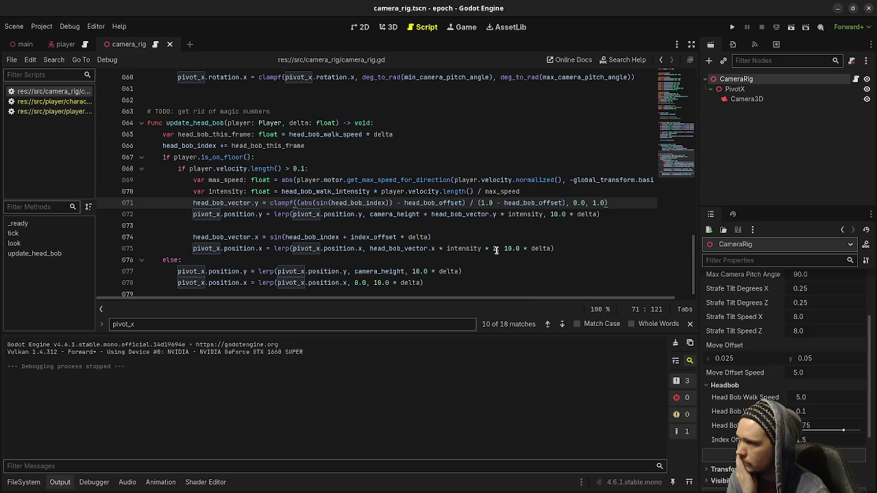
left_click(496, 249)
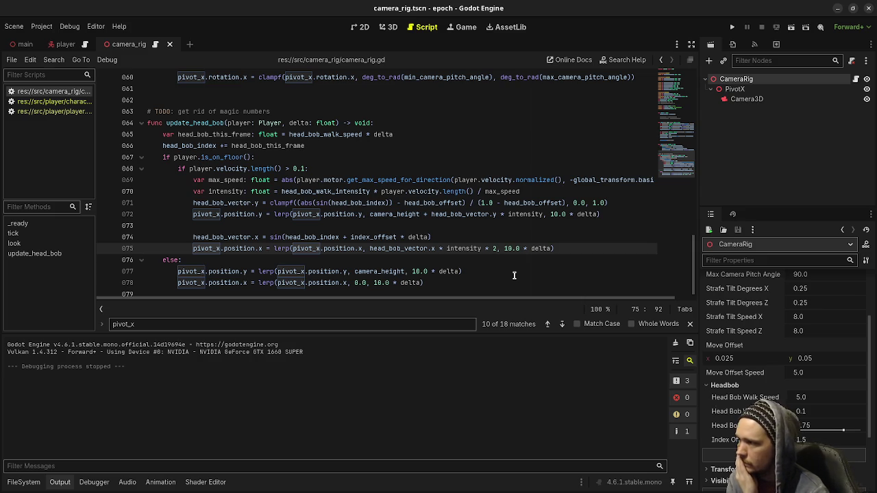
scroll(514, 276, "up", 1)
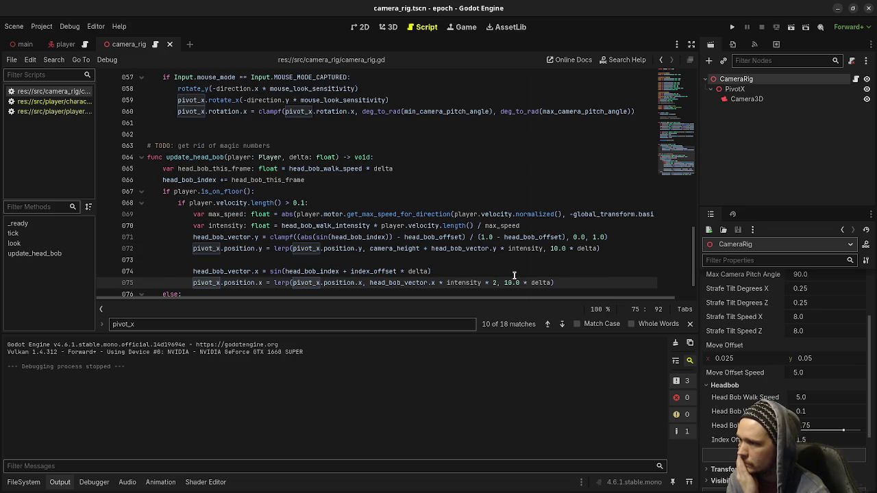
scroll(514, 275, "up", 15)
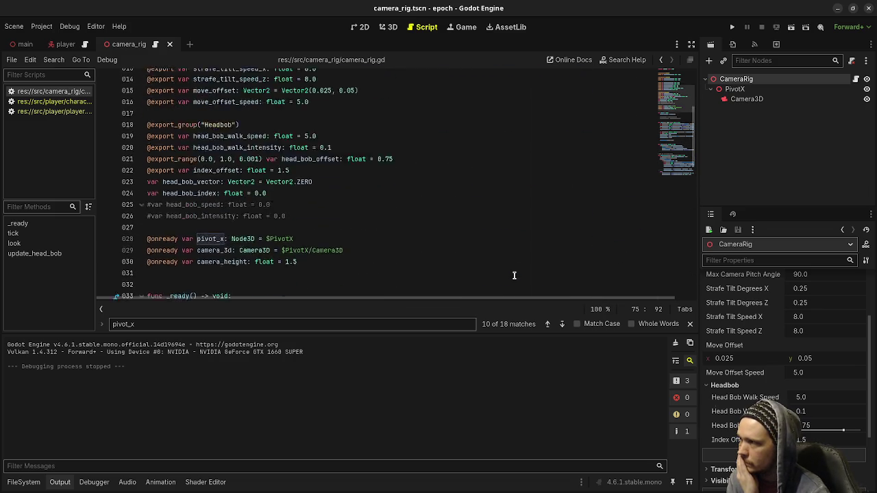
scroll(514, 276, "down", 4)
scroll(514, 276, "up", 4)
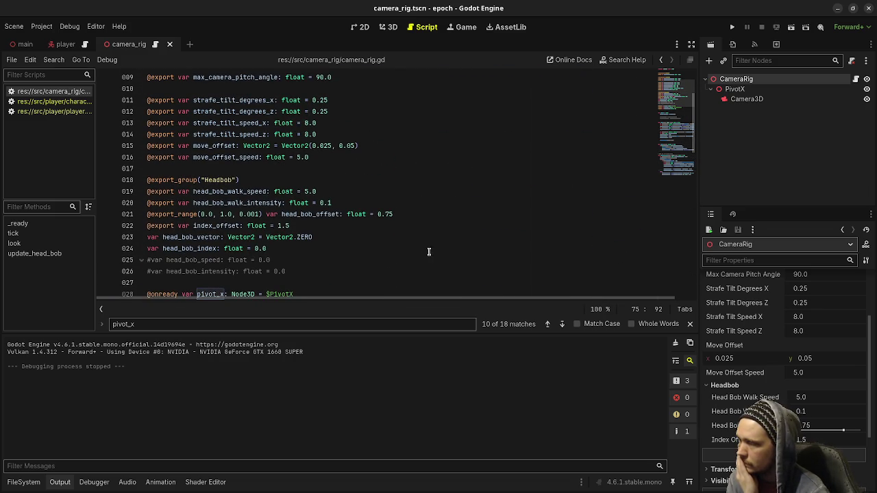
left_click(354, 205)
key("Return")
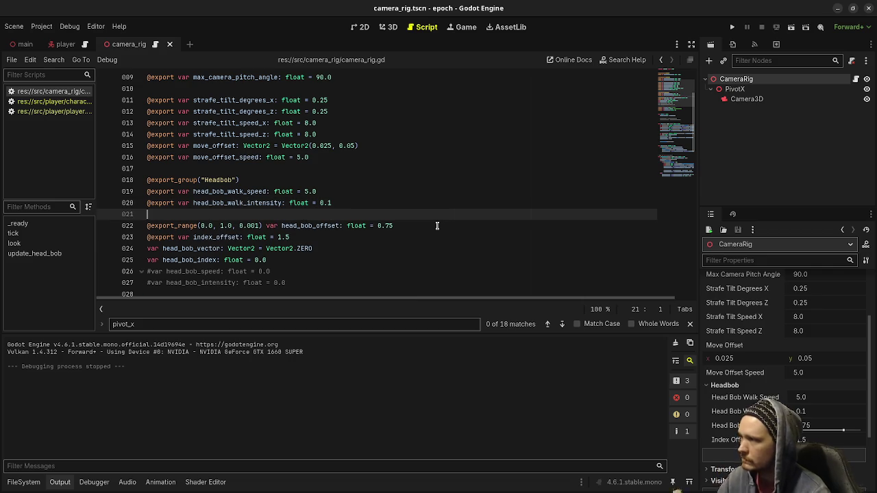
type("@exp")
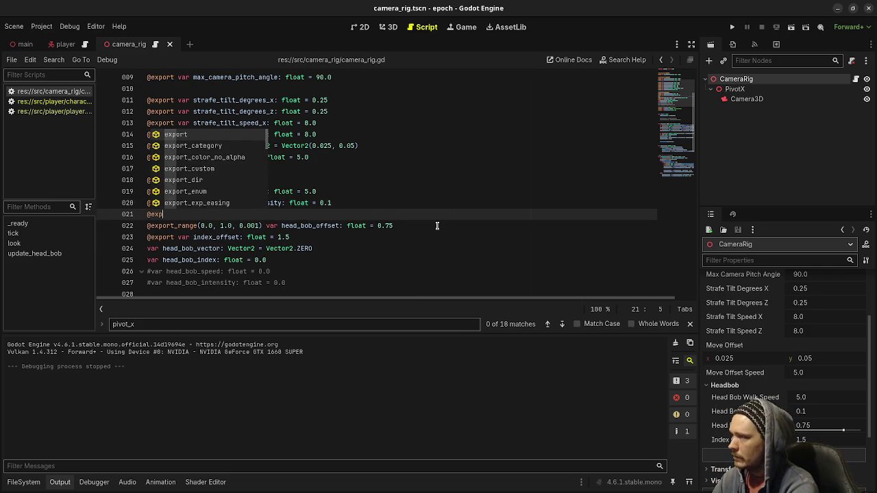
type("ort var head_")
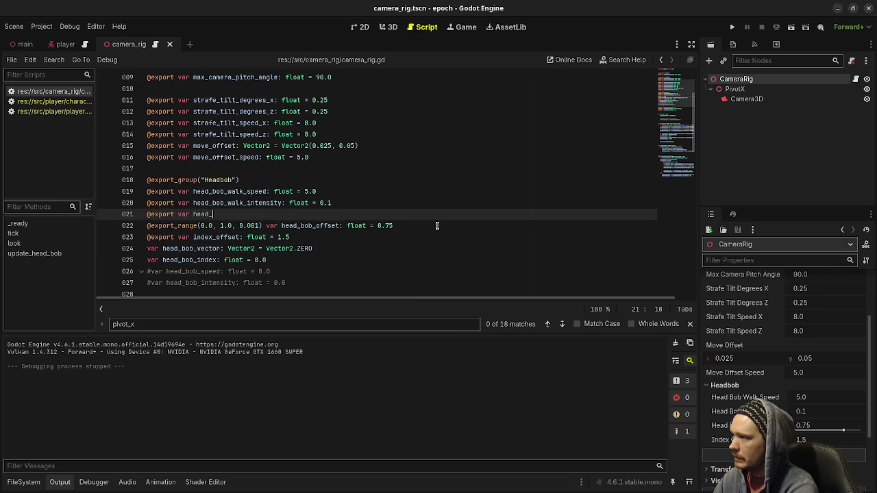
type("bob_swa")
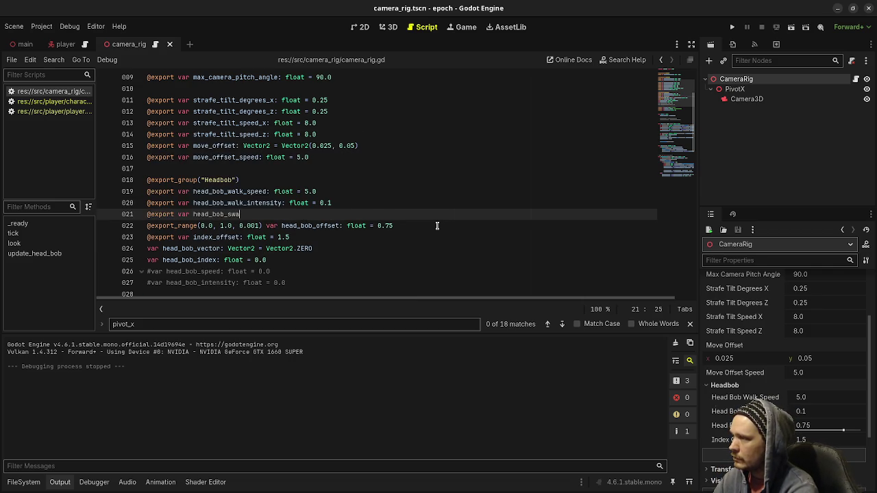
type("y_i")
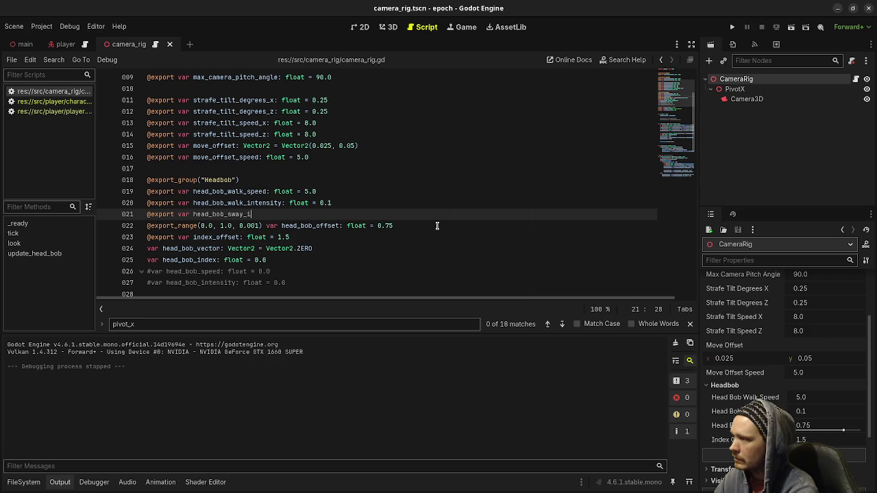
type("ntensity:")
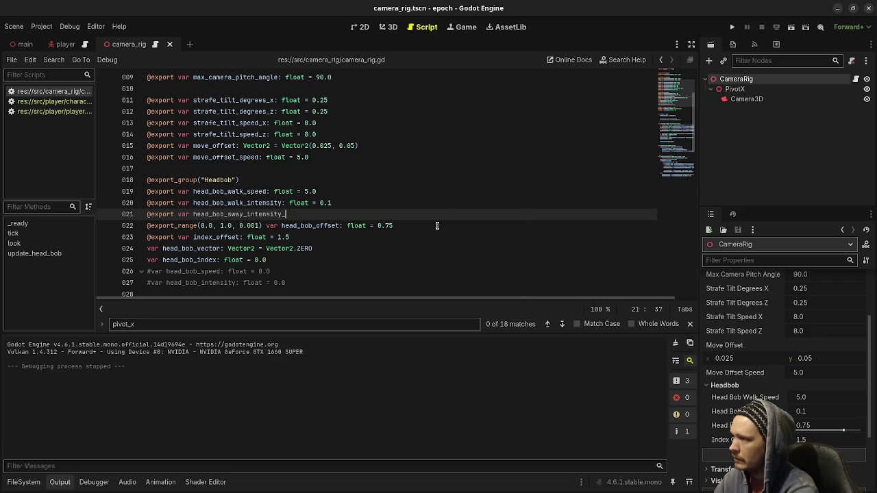
type(" fctor")
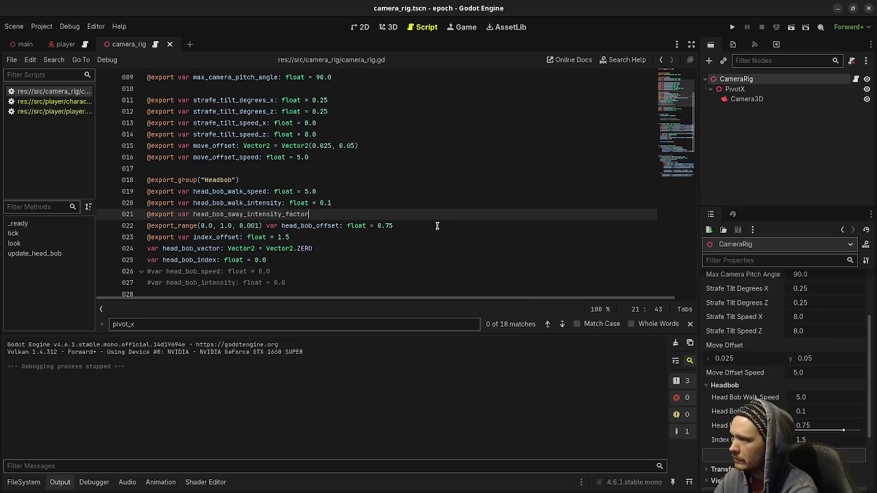
type(": float = 2.0")
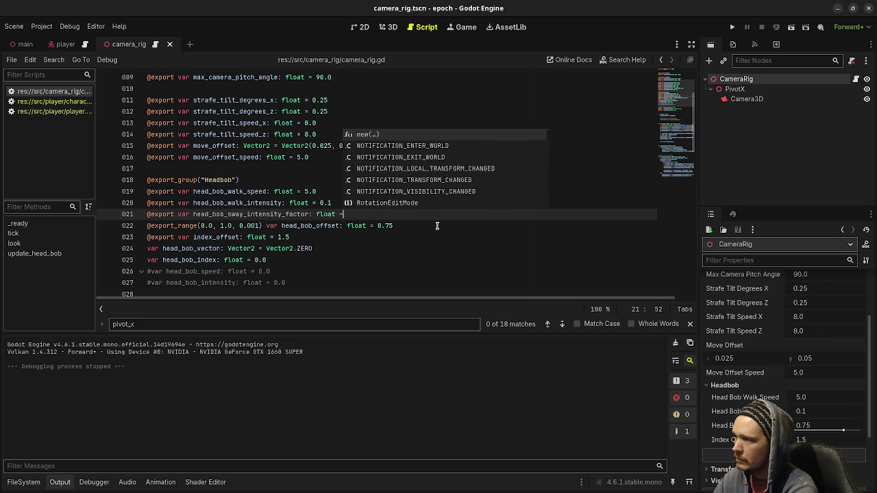
key("ctrl+s")
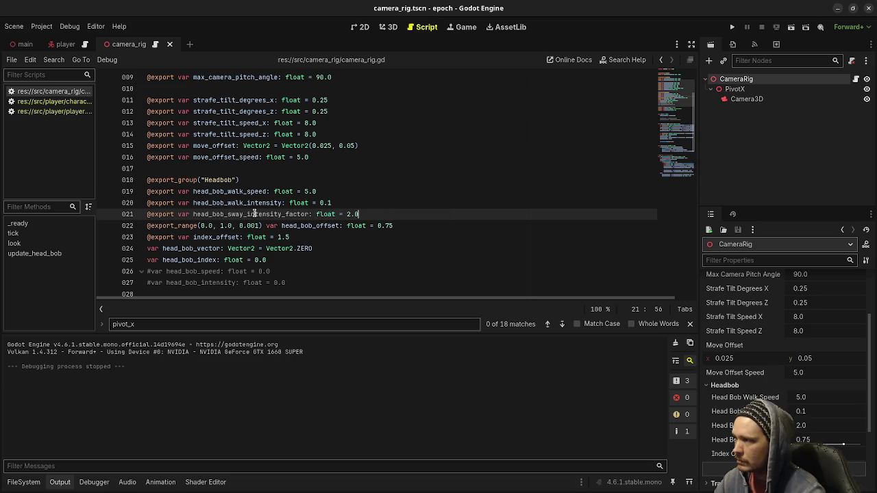
double_click(254, 214)
key("ctrl+c")
scroll(486, 273, "down", 15)
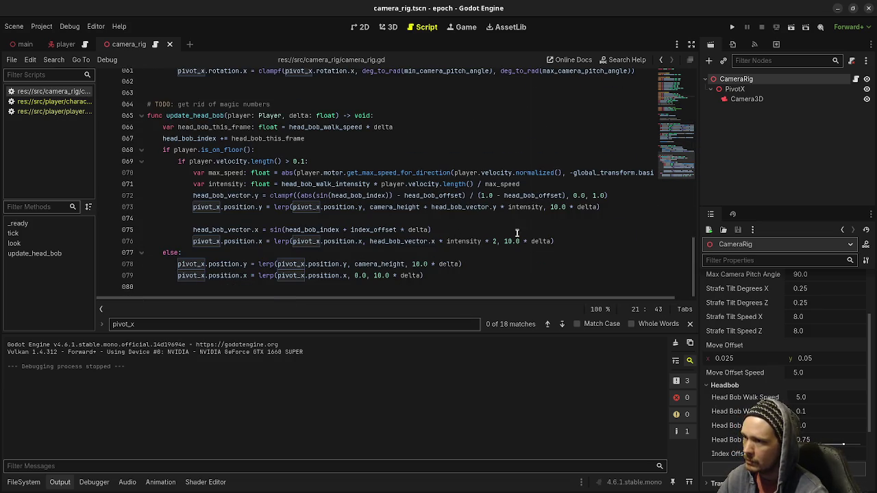
left_click(494, 241)
- Paste head_bob_sway_intensity_factor over the sway line's hard-coded 2, save, and inspect line 73's 10.0 weight
key("ctrl+v")
key("ctrl+s")
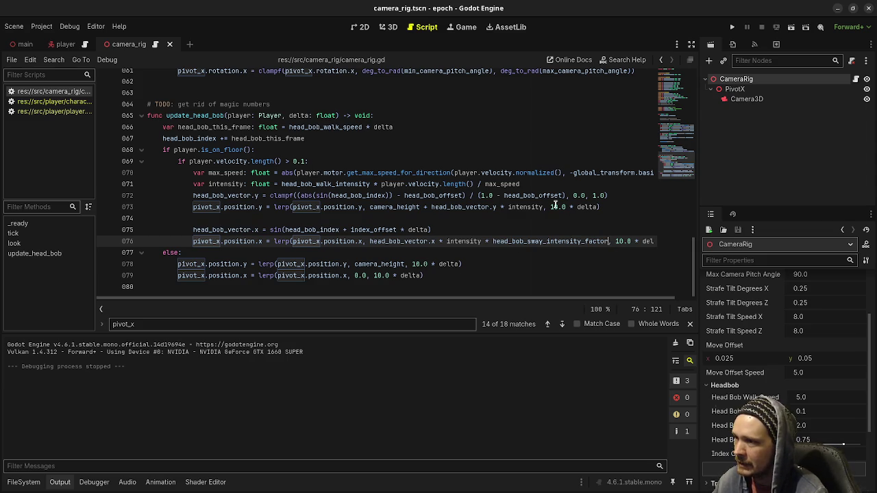
left_click(553, 206)
double_click(552, 207)
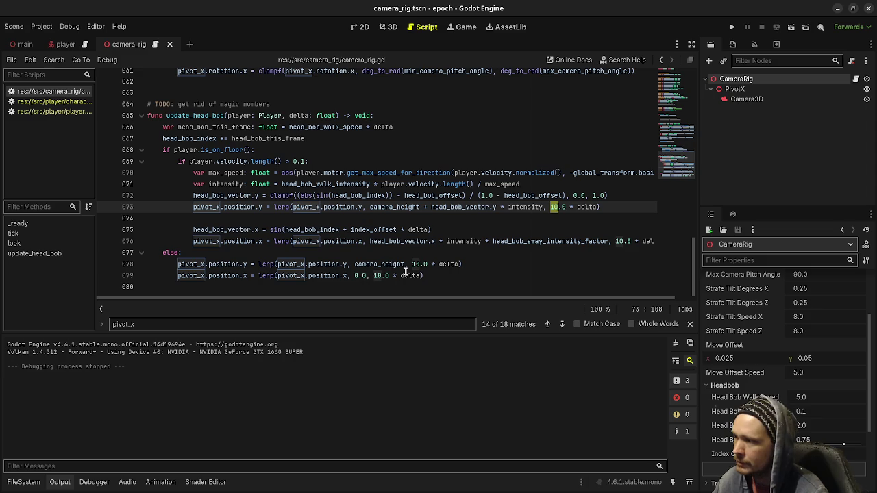
left_click(439, 274)
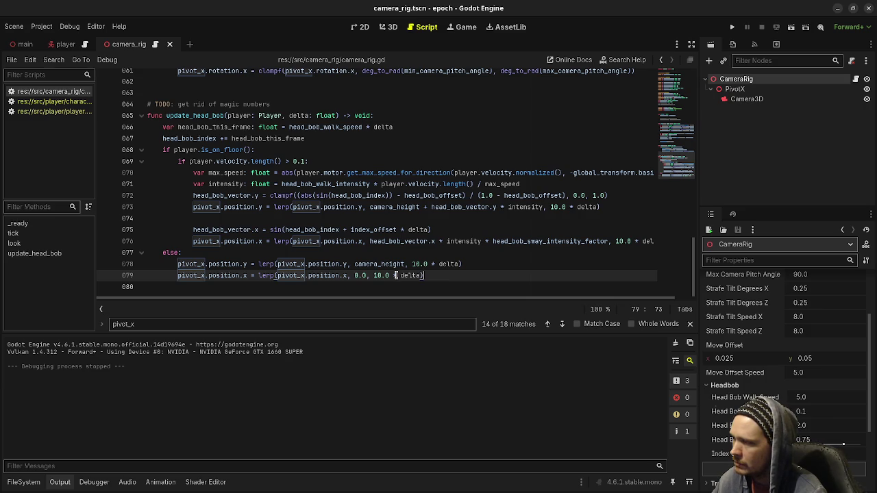
- Add 'var y_pos: pivot_x.position.y' as the new first line of the else branch
left_click(262, 253)
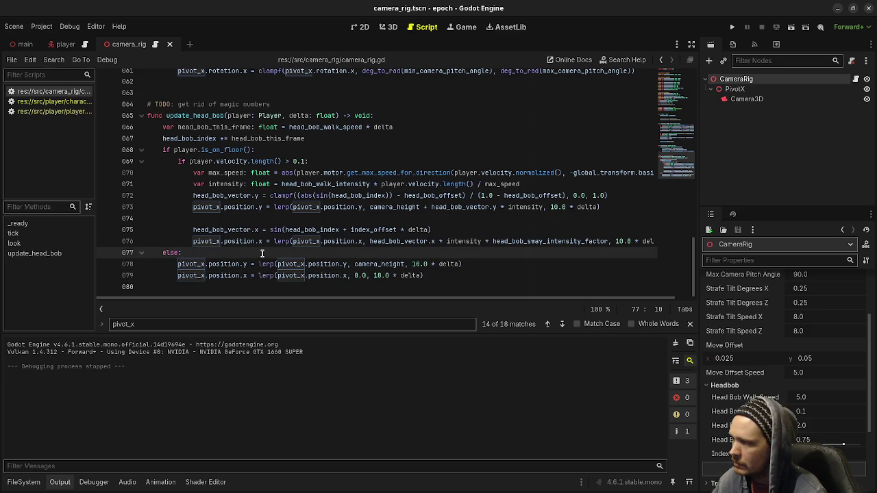
key("Return")
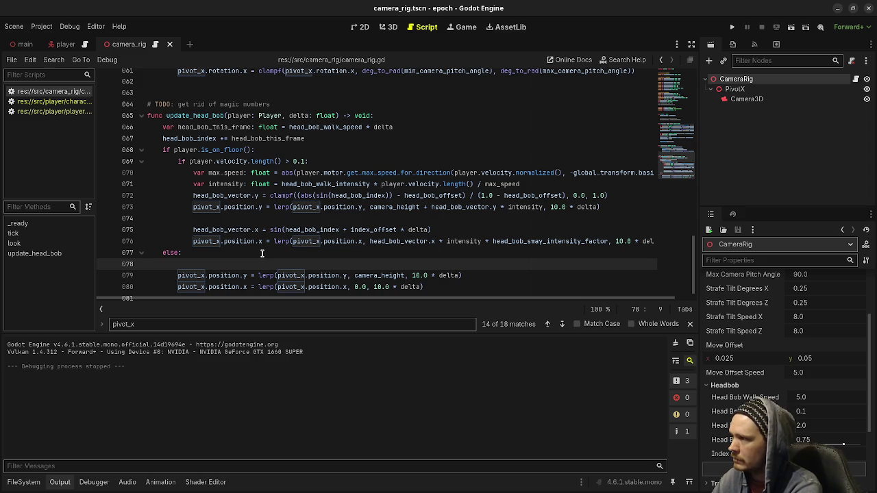
type("var ")
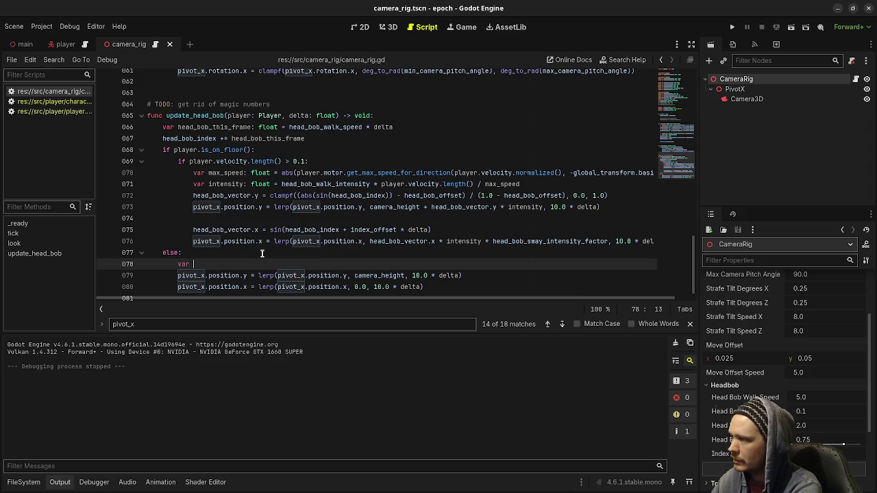
type("y_pos: ")
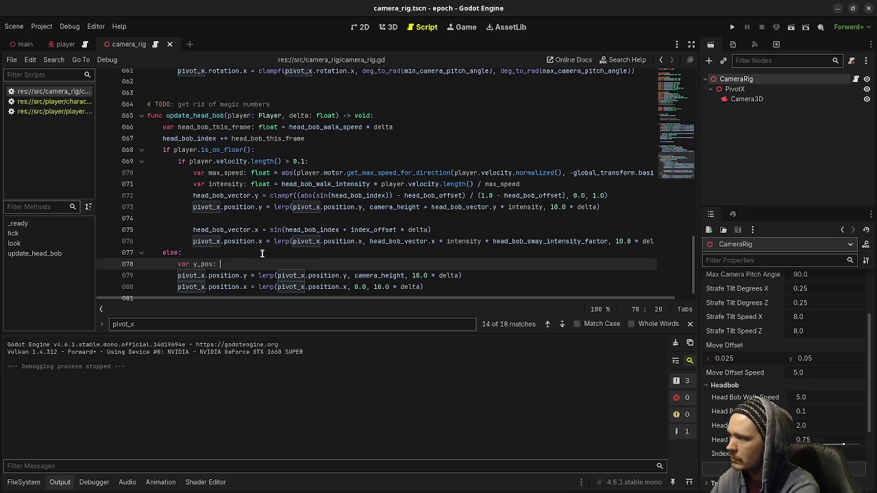
type("pivot_x.pos")
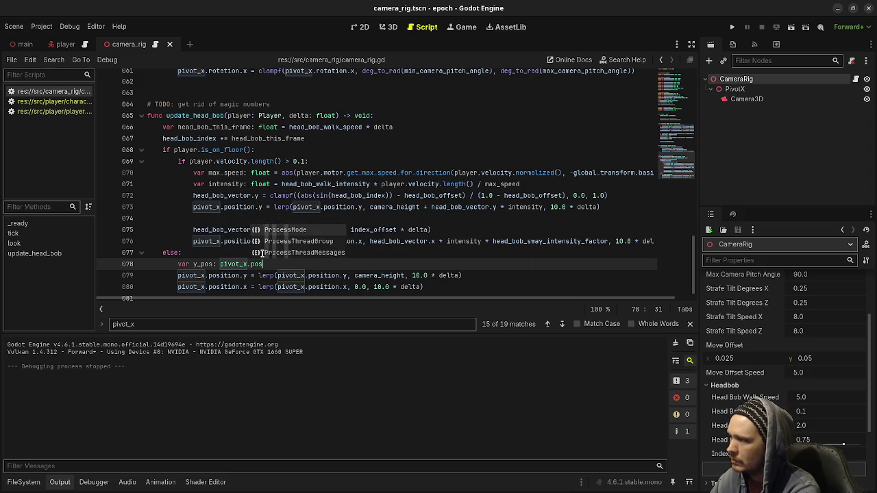
type("ition.y")
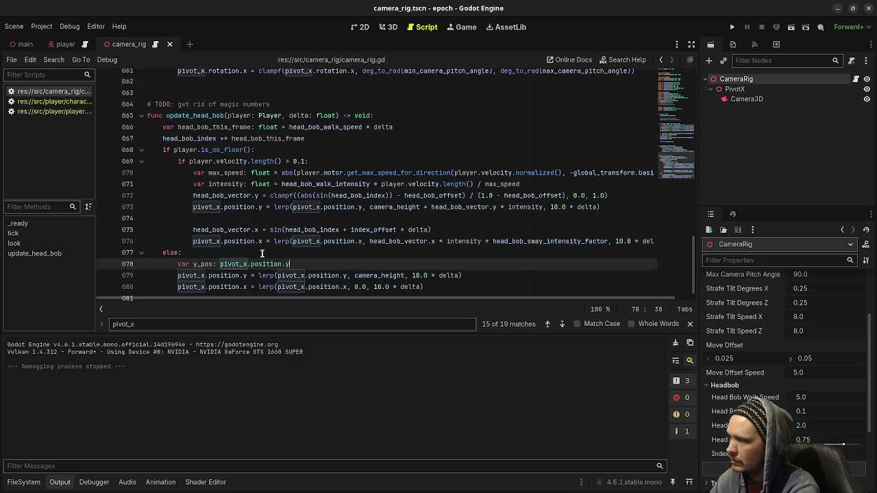
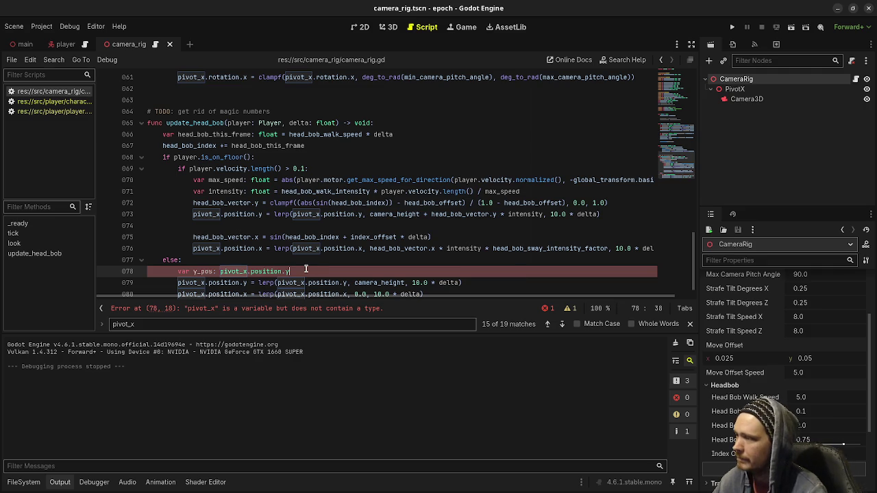
- Type y_pos as float and lerp pivot_x.position toward Vector3(0.0, camera_height, 0.0) on line 79
left_click(220, 271)
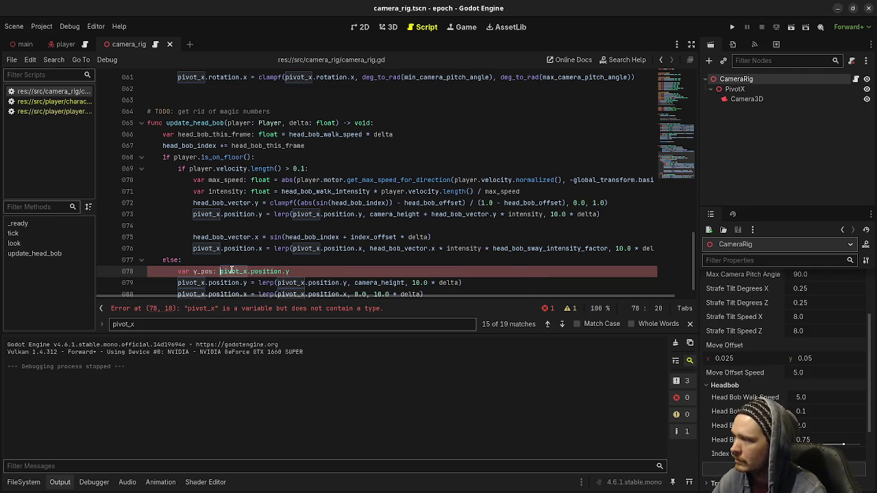
type("float =")
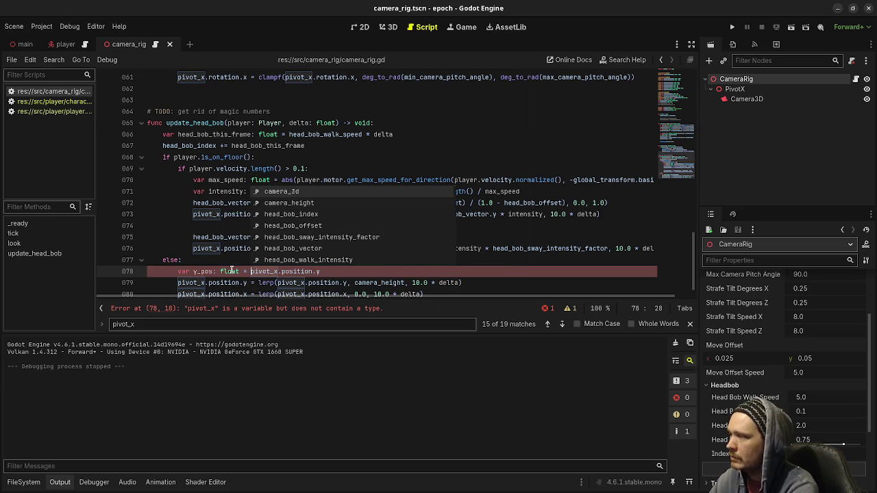
left_click(307, 282)
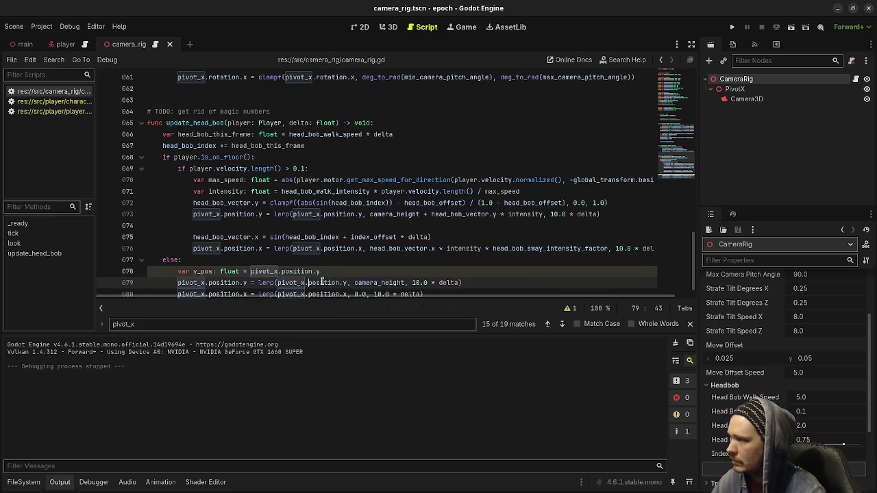
scroll(309, 282, "down", 1)
left_click(245, 263)
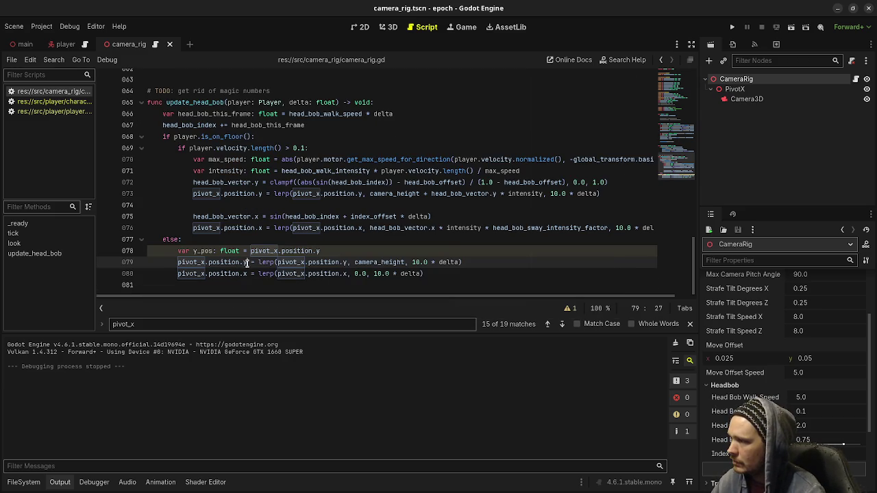
key("BackSpace")
key("BackSpace")
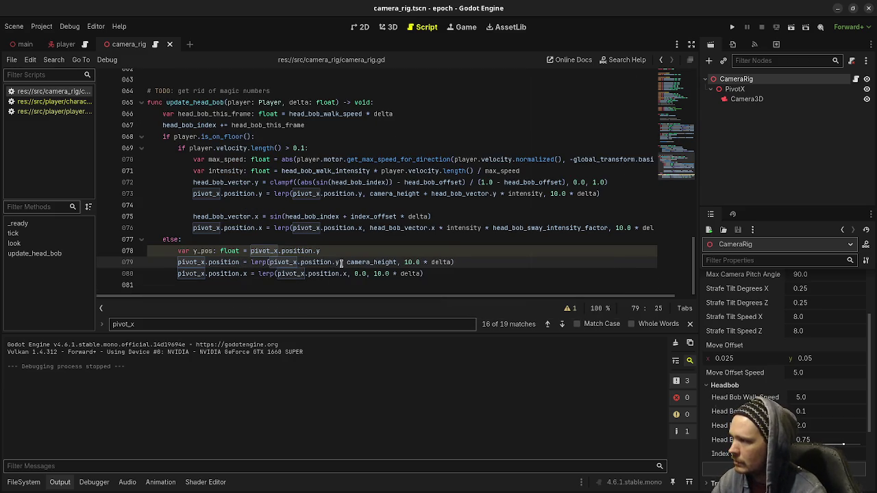
left_click(337, 262)
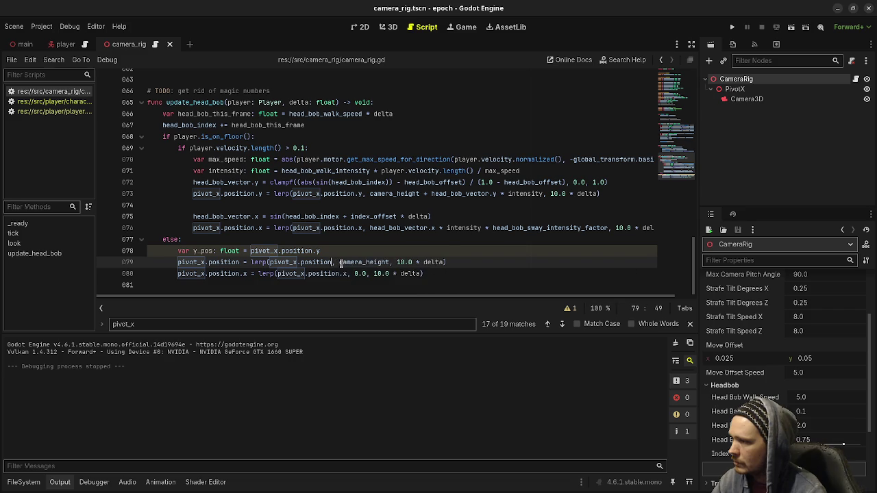
type("Vector3(0.0,")
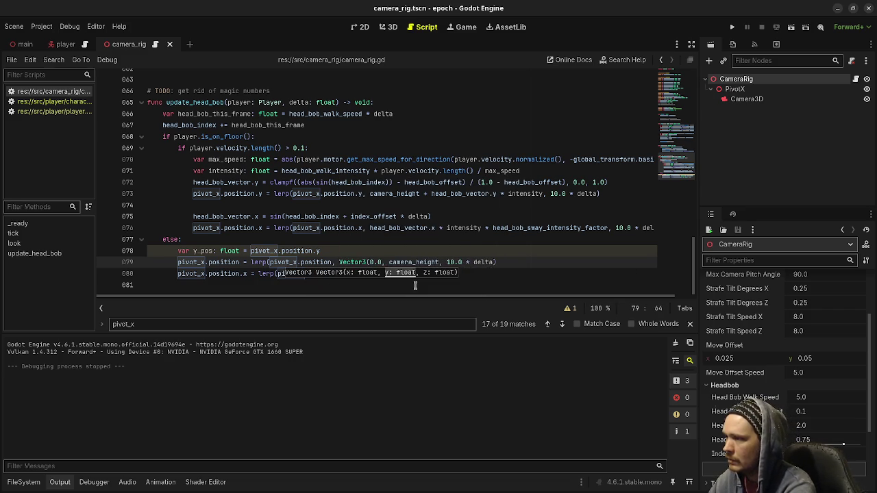
left_click(436, 262)
type(", 0.0)")
- Comment out the old x-position lerp line with Ctrl+K
left_click(290, 274)
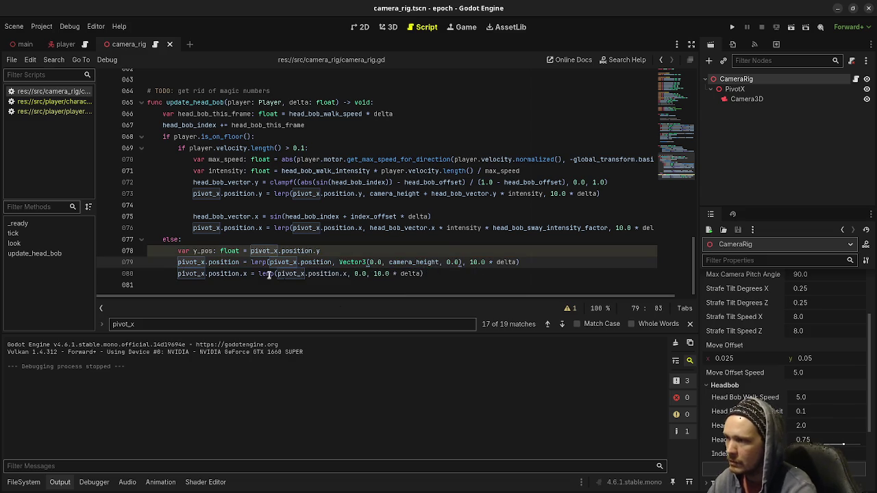
key("Home")
key("ctrl+k")
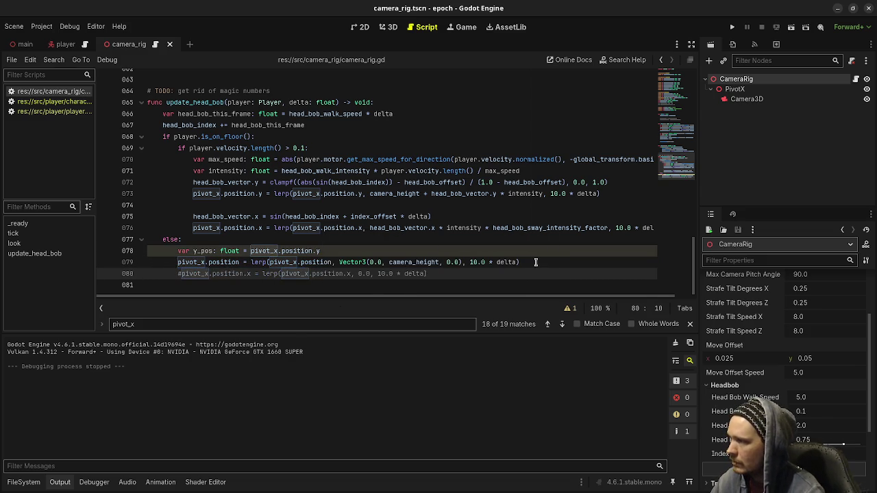
left_click(535, 263)
- Add pivot_x.position.y = 0.0 before the lerp and pivot_x.position.y = y_pos after it
left_click(368, 250)
key("Return")
type("pivot")
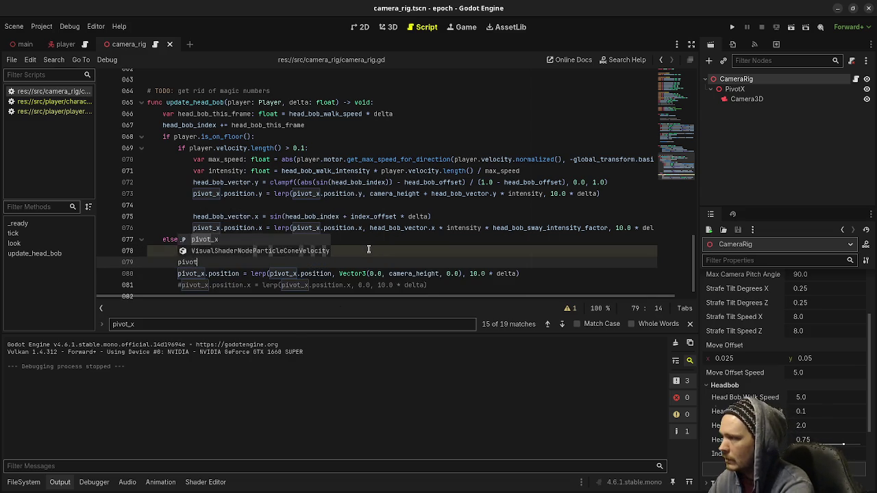
type("_x.position.y = 0.0")
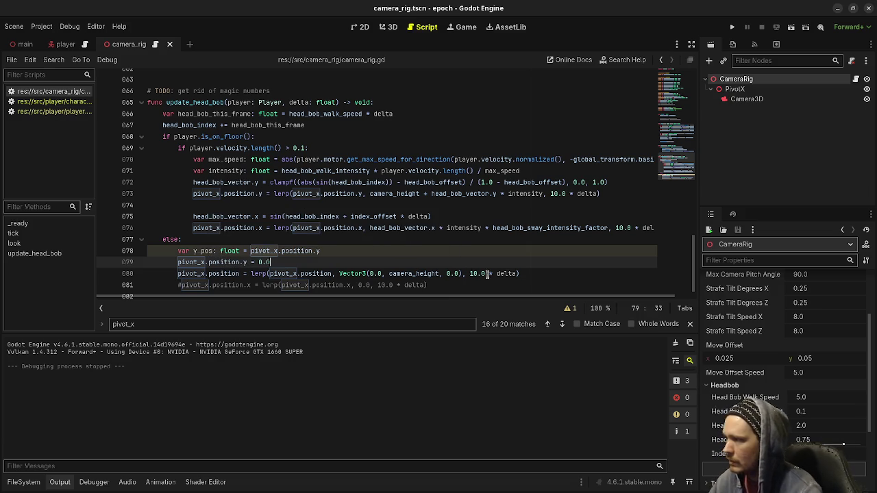
left_click(542, 272)
key("Return")
type("pi")
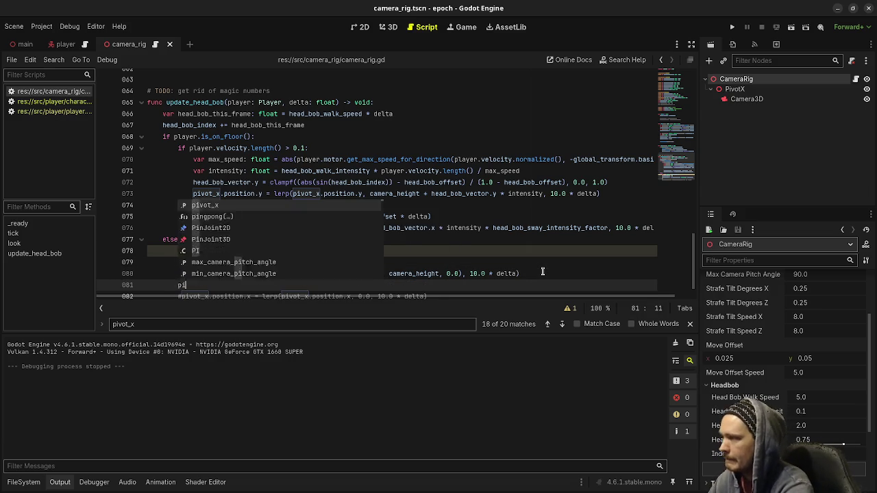
type("vot_x.")
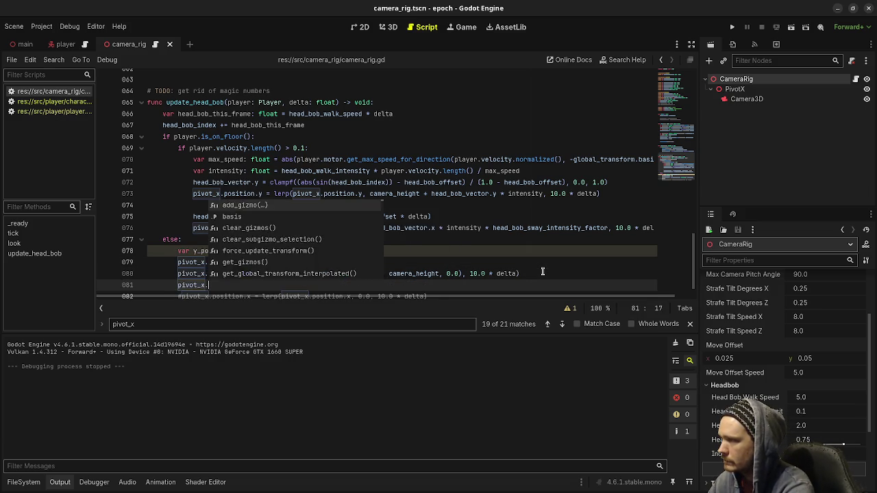
type("position.y = ")
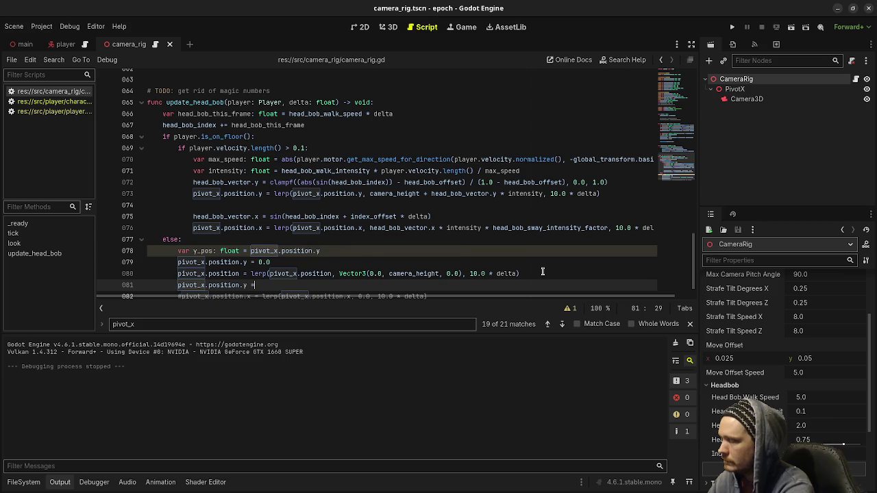
type("y_pos")
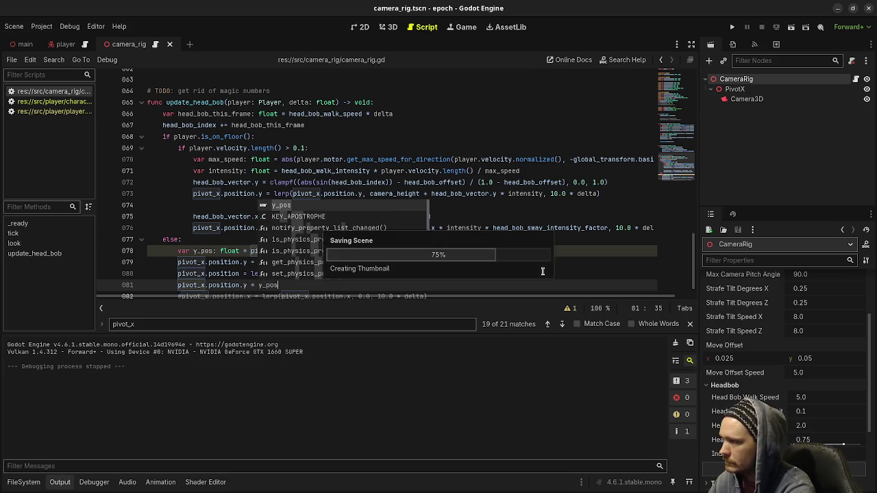
- Delete the leftover commented-out x lerp line
left_click(485, 228)
scroll(465, 260, "down", 1)
left_click(445, 281)
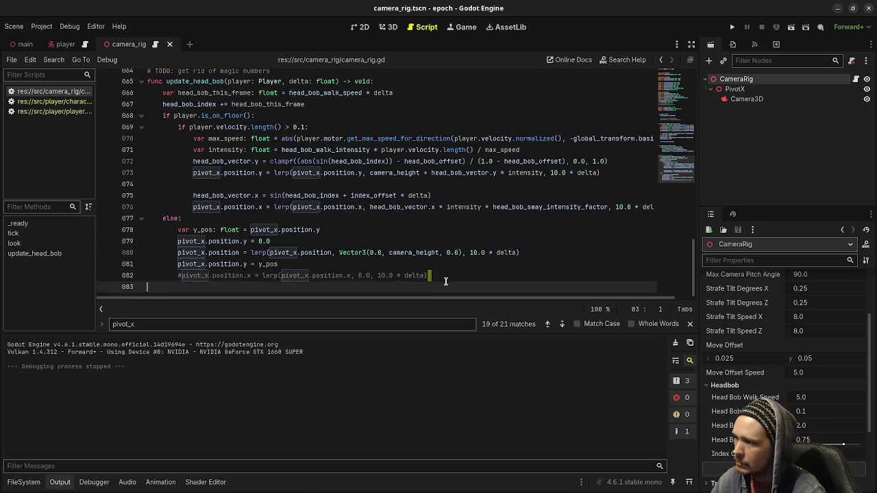
left_click(452, 266, "shift")
key("Delete")
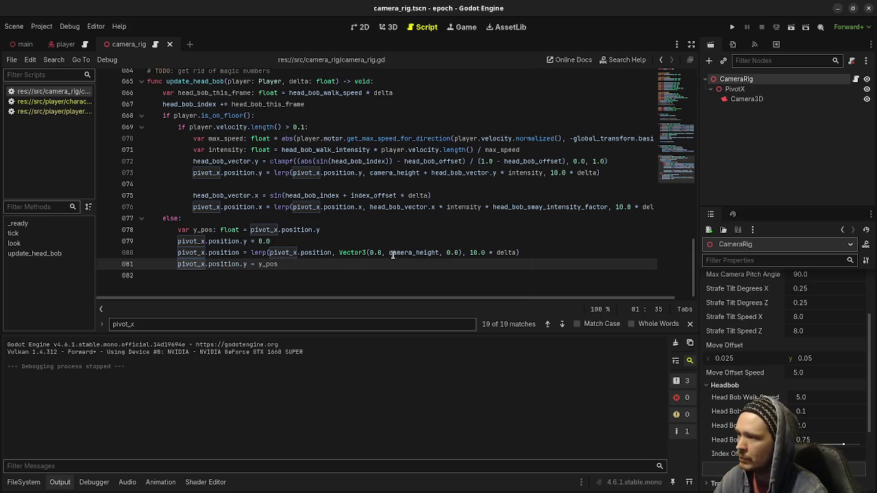
mouse_move(271, 255)
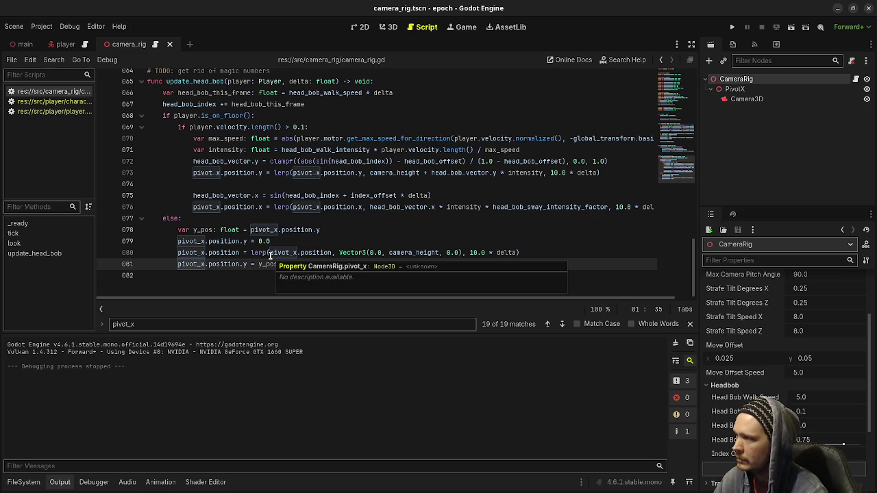
scroll(270, 254, "up", 2)
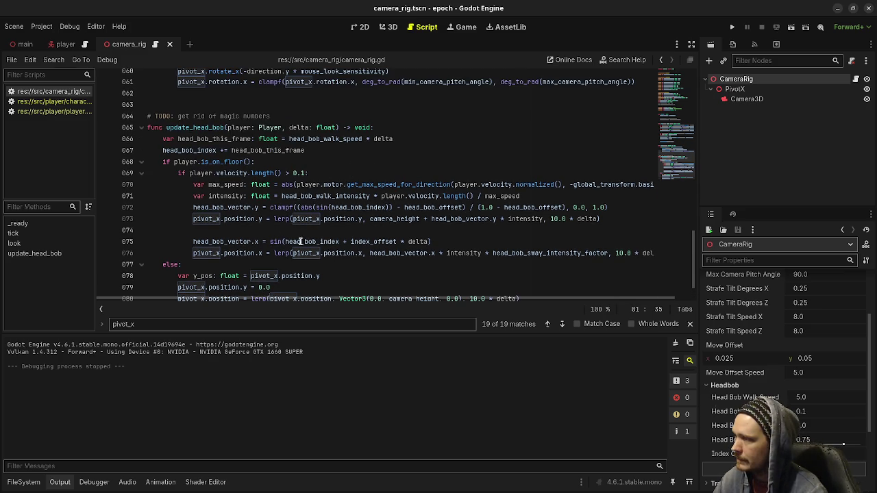
mouse_move(299, 182)
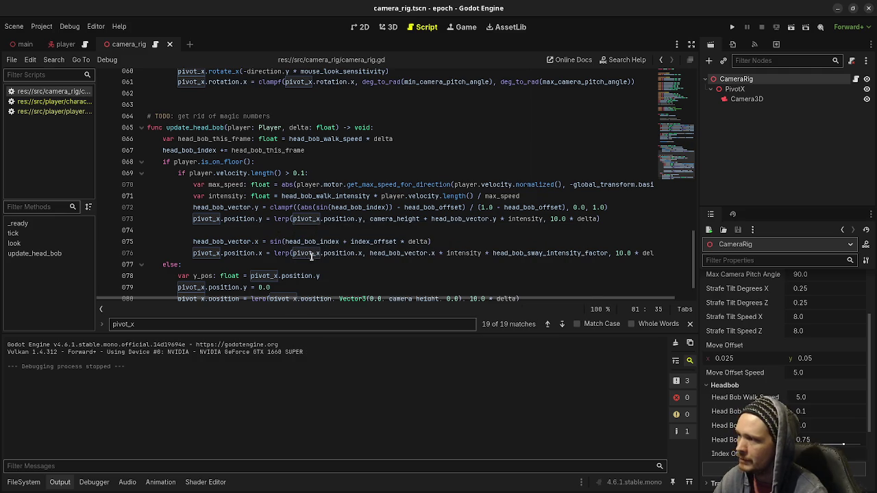
mouse_move(324, 254)
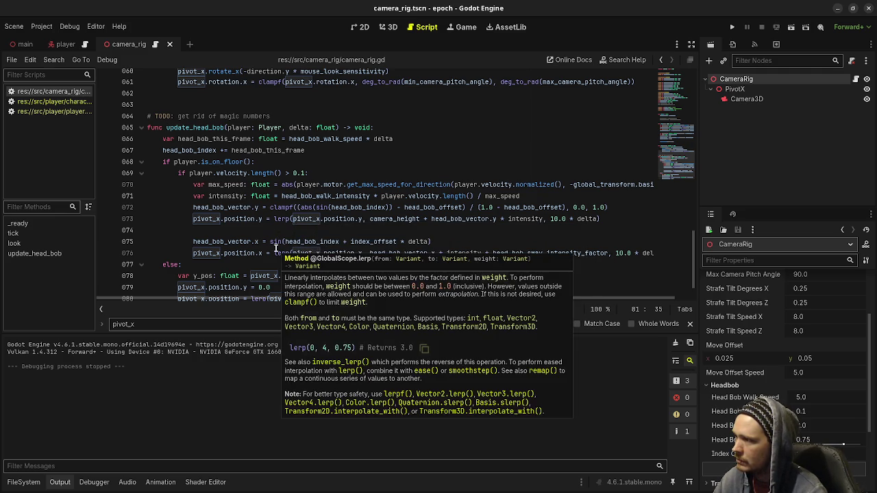
mouse_move(219, 276)
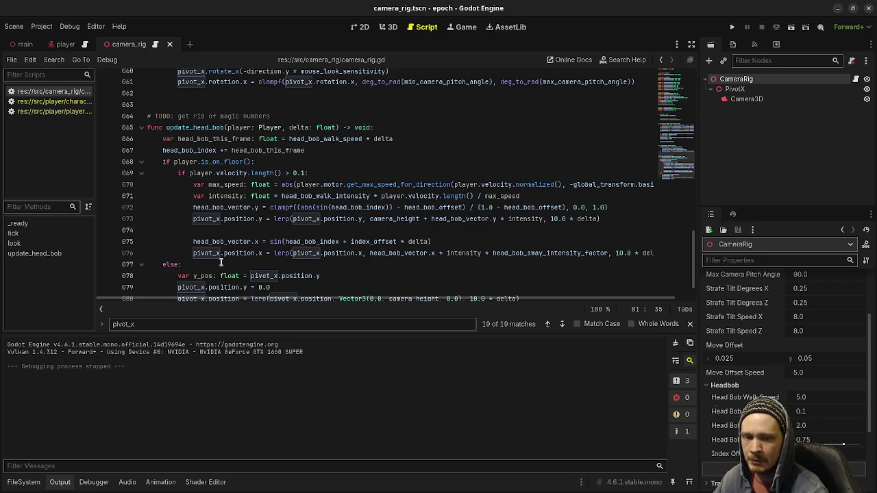
left_click(462, 238)
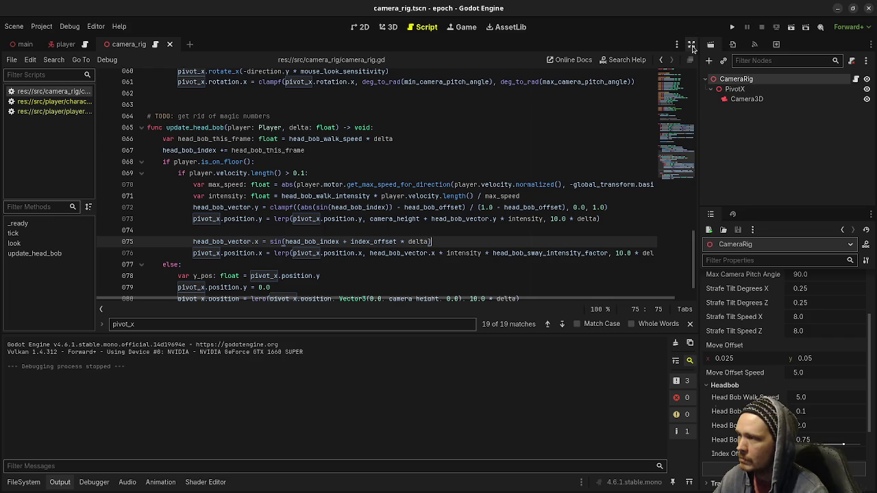
- Hide the side docks and start a new line: pivot_x.position = lerp(pivot_x.position, Vector3
left_click(691, 45)
left_click(694, 257)
key("Return")
key("Return")
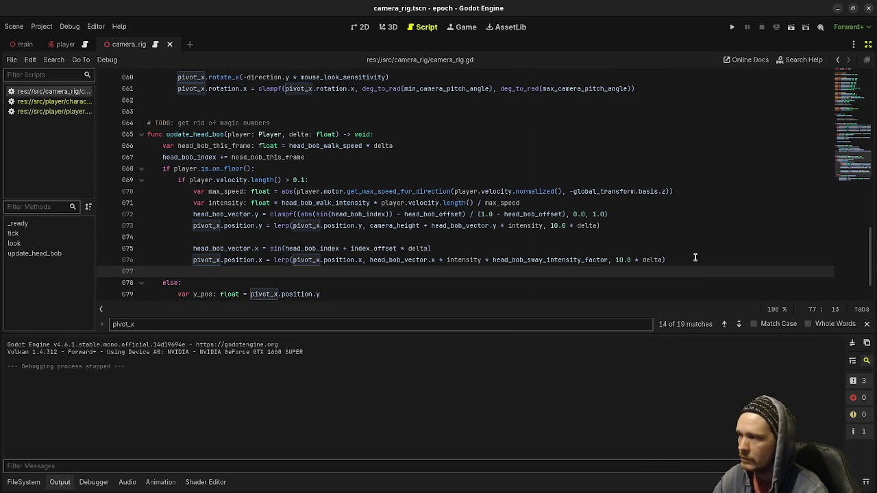
type("piv")
key("Return")
type("pivot_x.p")
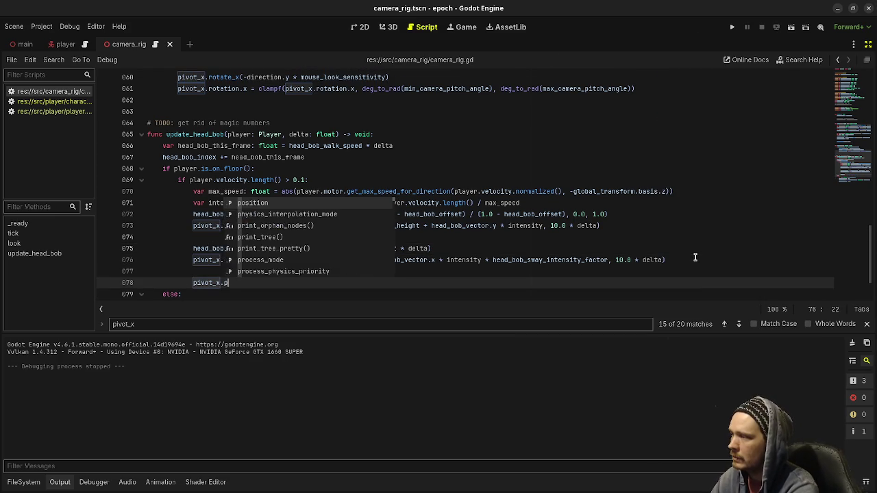
type("osition = lerp")
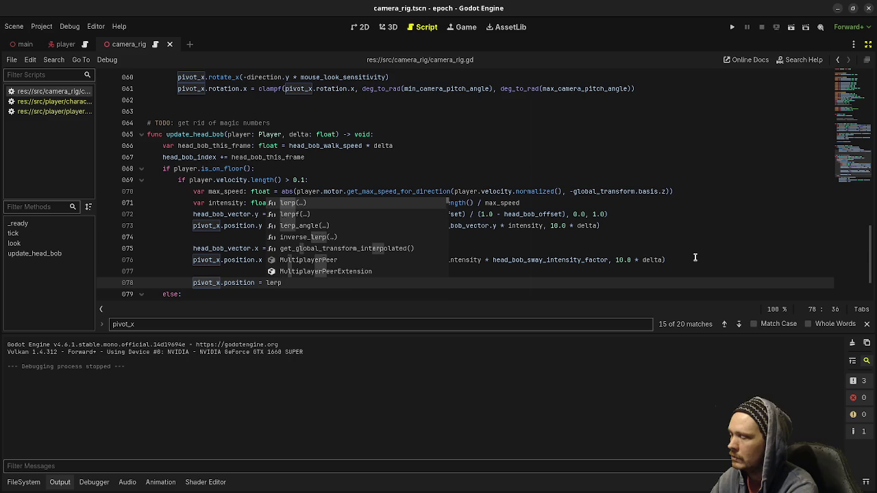
type("(pivot_x.p")
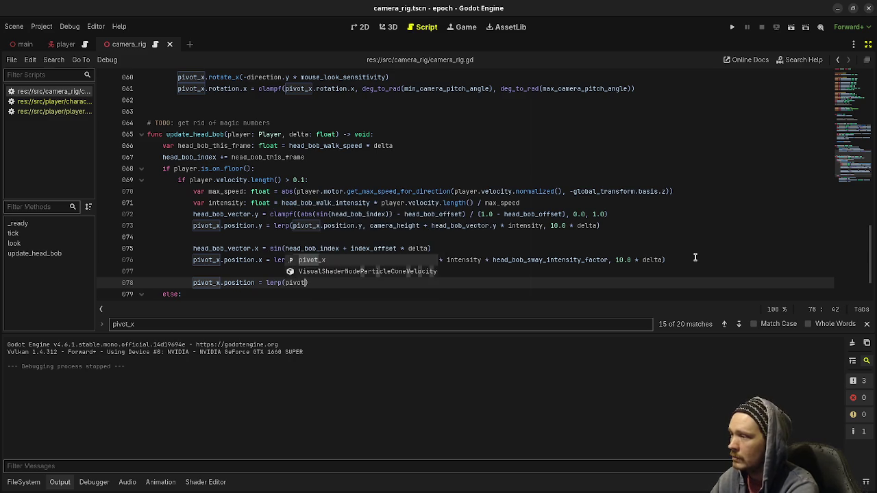
key("Return")
type(", Vector")
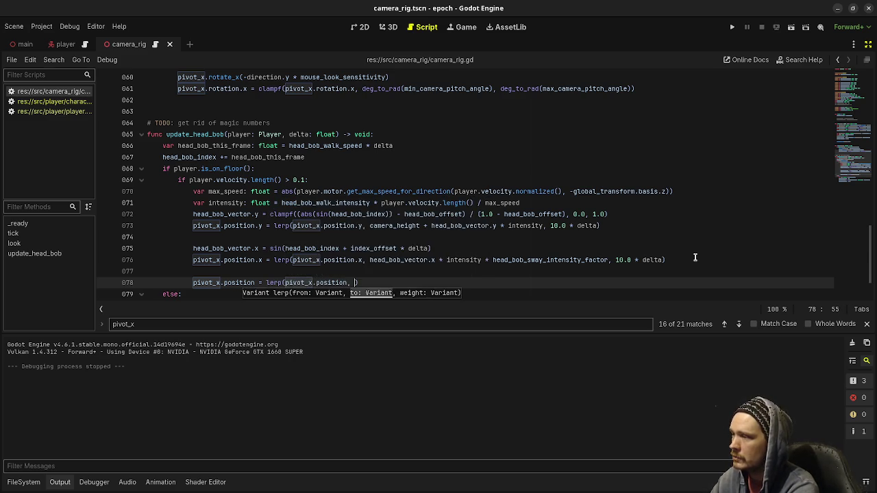
type("3")
key("Return")
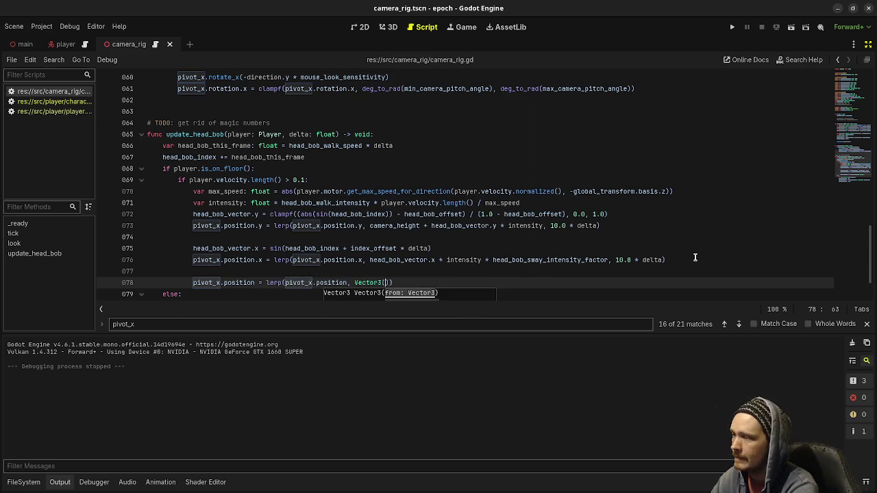
- Declare 'var x_offset: float =' on line 78 and copy the sideways bob expression from line 76
left_click(365, 260)
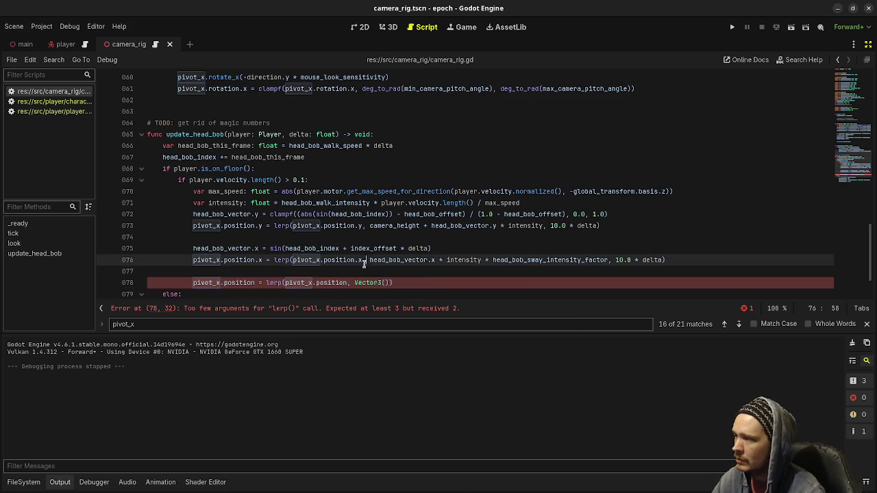
left_click(406, 273)
key("Return")
key("BackSpace")
type("var ")
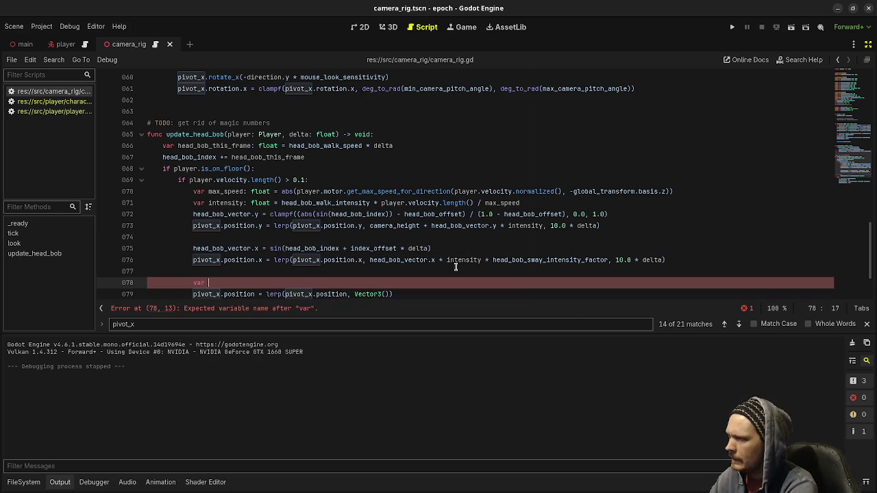
type("x")
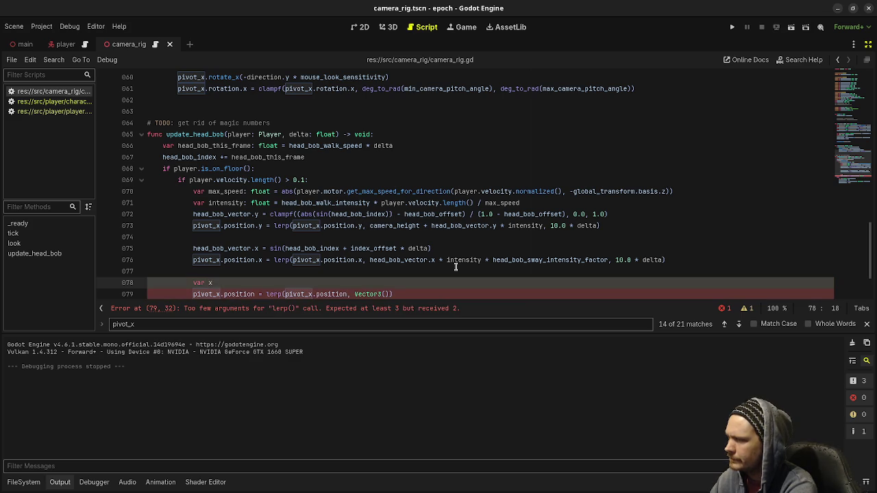
type("_offset: f")
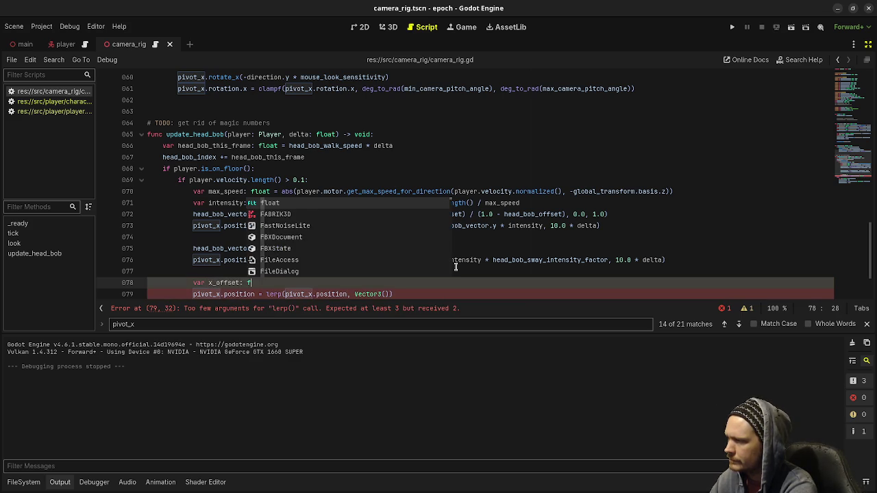
type("loat =")
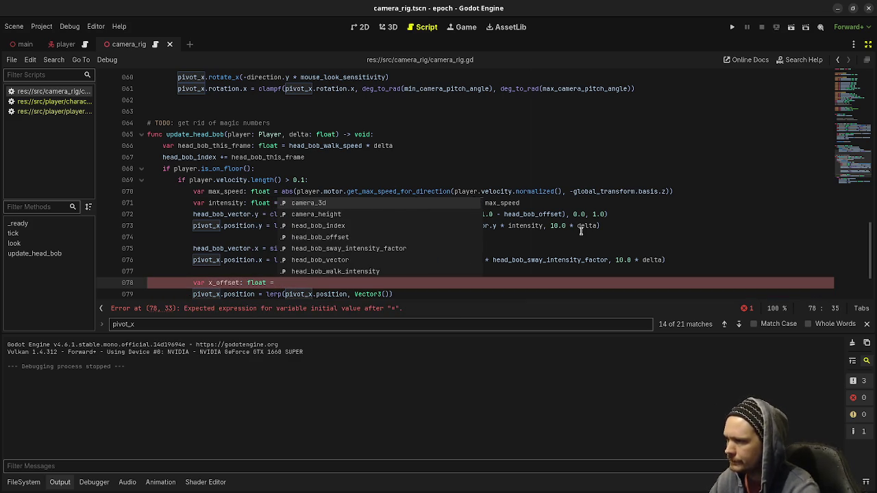
key("Escape")
key("Up")
key("Up")
key("Up")
left_click_drag(369, 259, 608, 259)
key("ctrl+c")
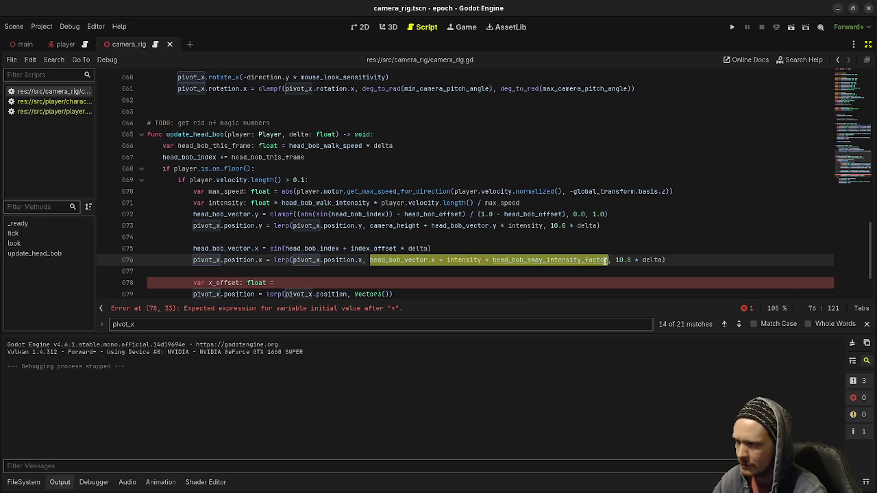
- Assign the sway expression to x_offset and declare y_offset with line 73's vertical bob target
left_click(296, 283)
key("ctrl+v")
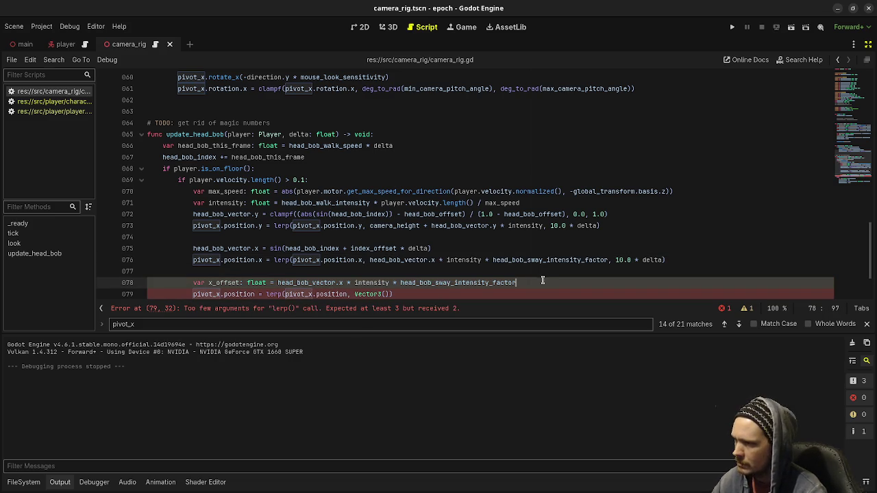
key("Return")
type("var y")
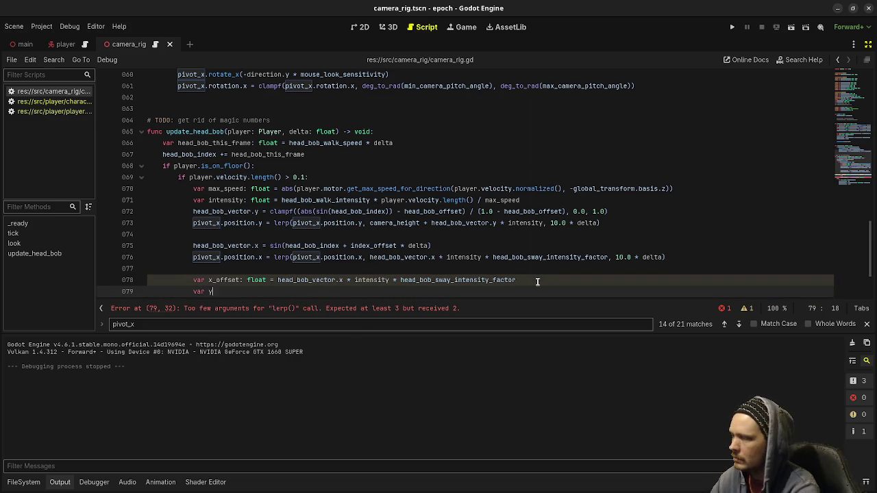
type("_offset: float =")
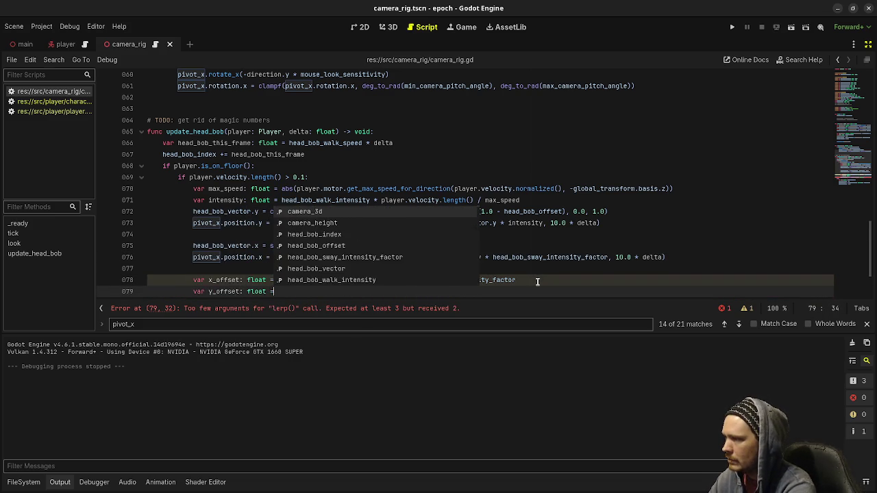
left_click(370, 169)
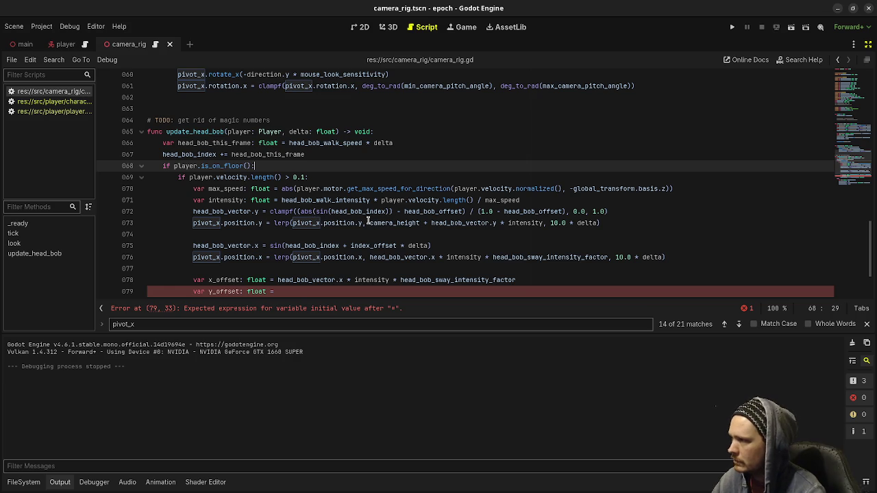
left_click_drag(369, 226, 542, 224)
key("ctrl+c")
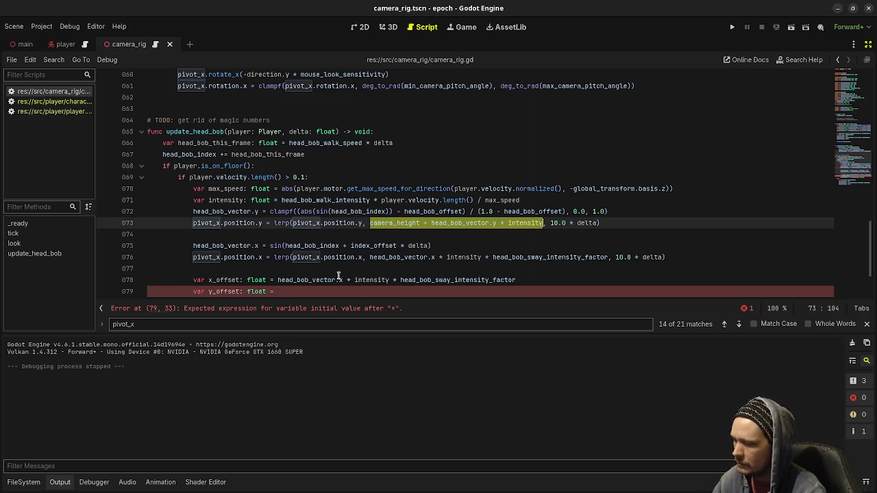
left_click(418, 296)
key("ctrl+v")
- Write pivot_x.position = lerp(pivot_x.position, Vector3(x_offset, y_offset, pivot_x.position.z), 10.0 * delta)
key("Return")
type("pivot_x.position = lerp(pivot_x.position, Vector3(")
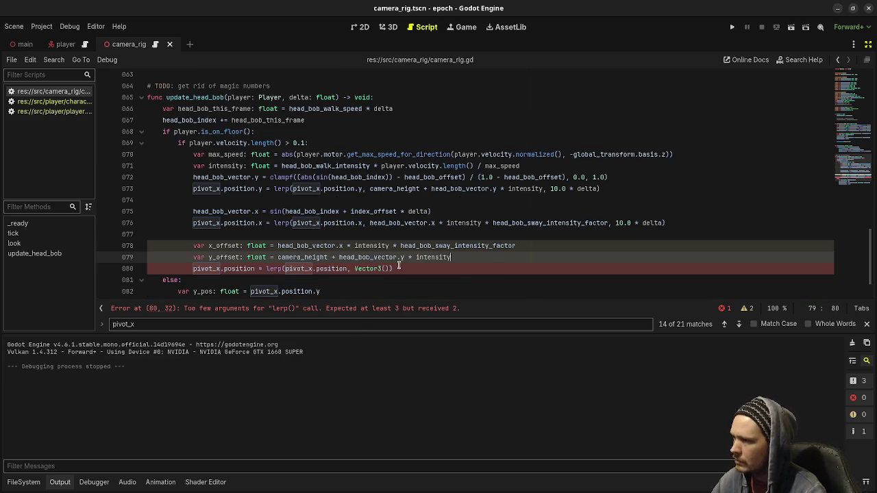
key("Right")
type("x_offset, y_offset, 0")
key("BackSpace")
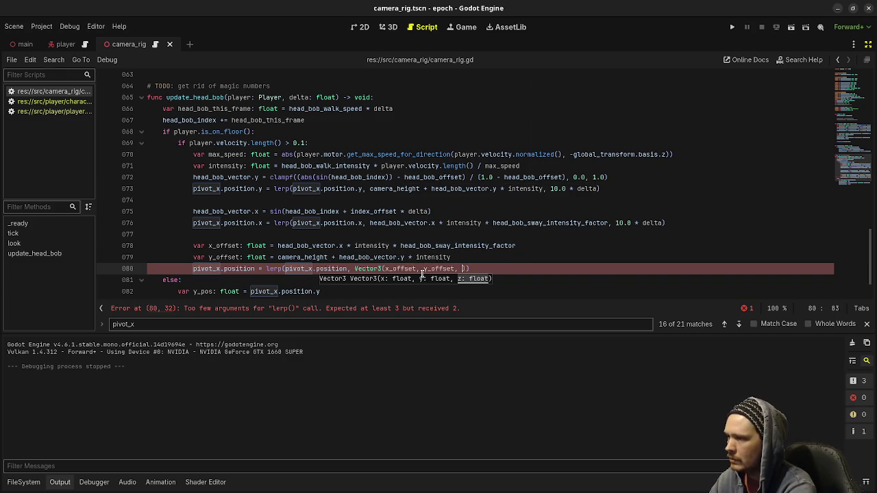
type("po")
key("BackSpace")
type("iv")
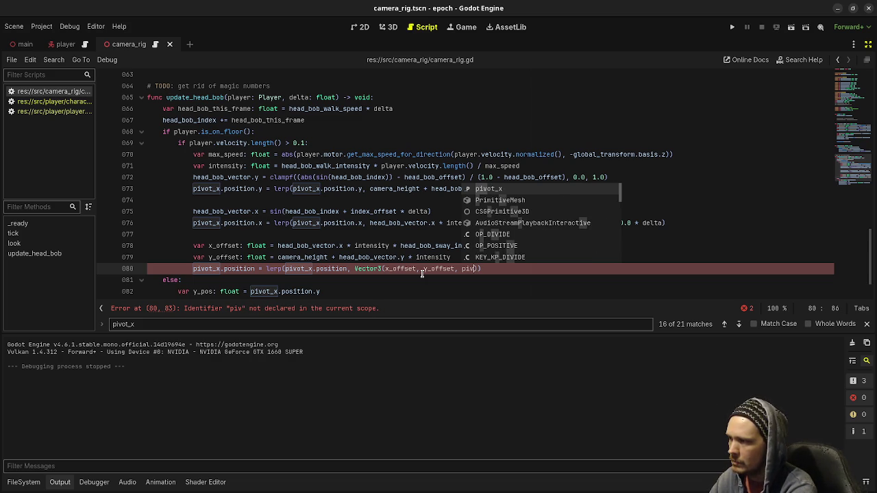
type("ot_")
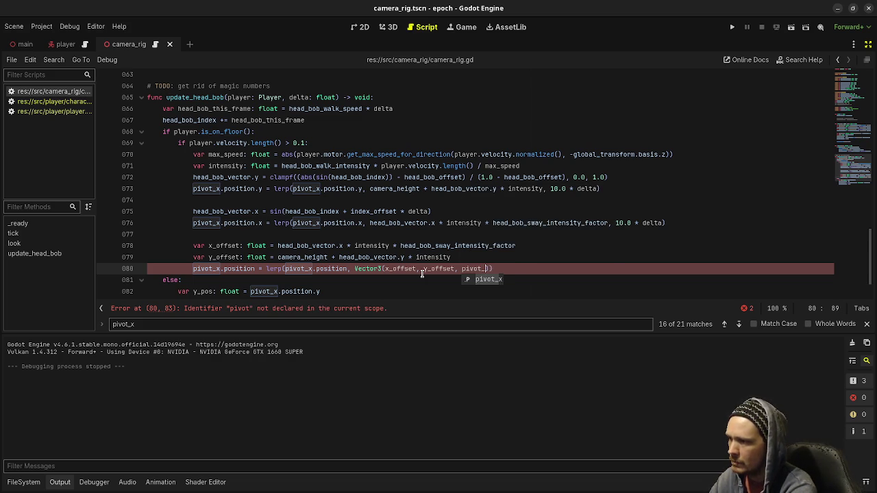
type("x.position.z), 10.0 * delta")
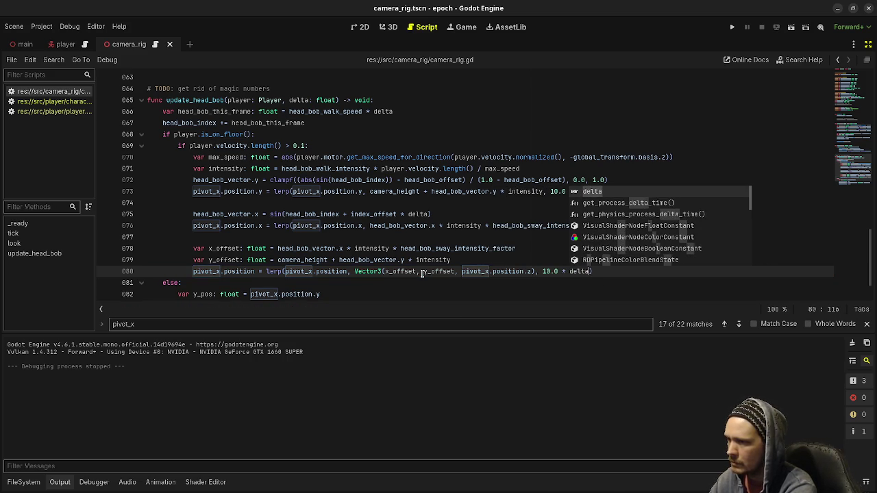
- Comment out the old vertical lerp on line 73 with Ctrl+K
mouse_move(254, 226)
left_mouse_down()
mouse_move(194, 203)
mouse_move(191, 181)
left_mouse_up()
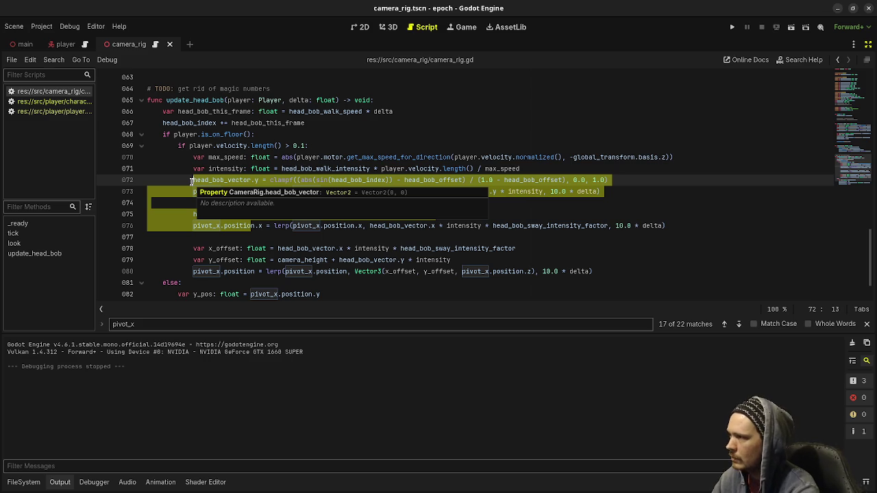
left_click(268, 145)
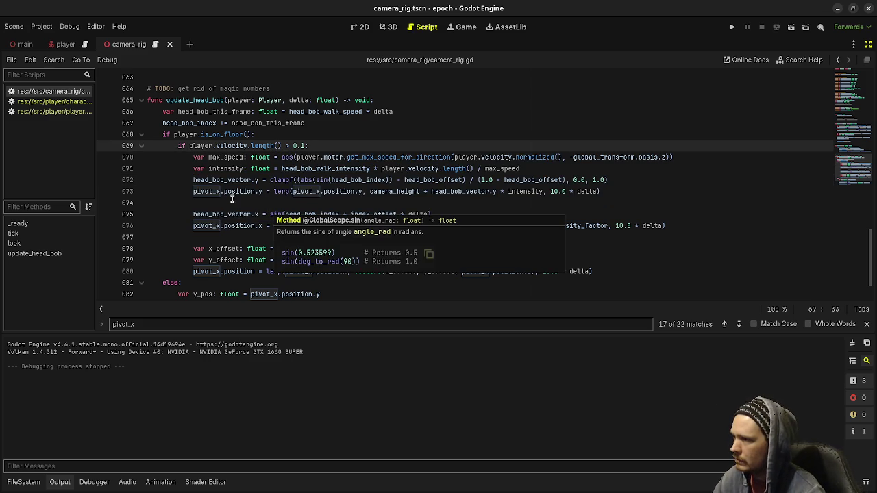
left_click(195, 191)
key("ctrl+k")
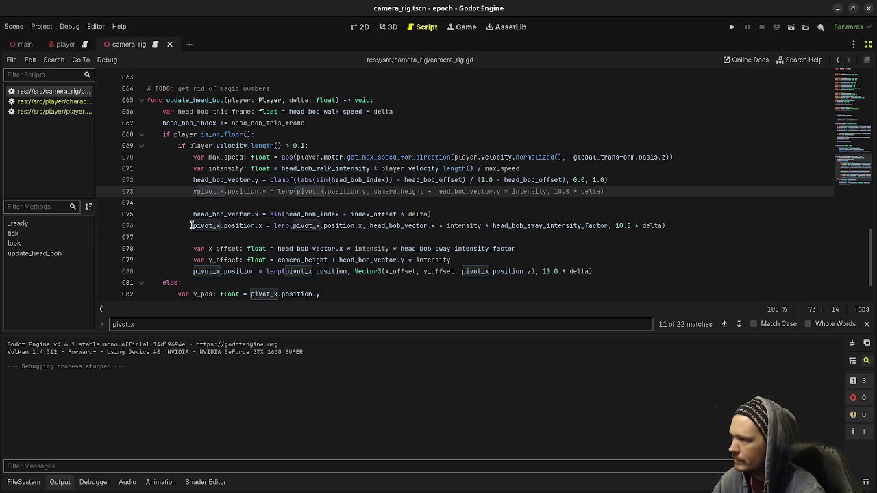
- Comment out the old sideways lerp on line 76 and run the project with F5
left_click(194, 225)
key("ctrl+k")
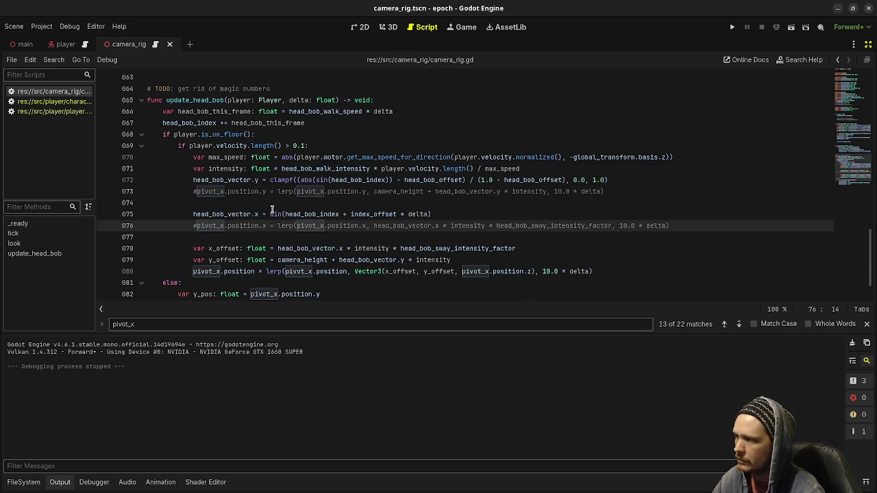
mouse_move(272, 209)
key("F5")
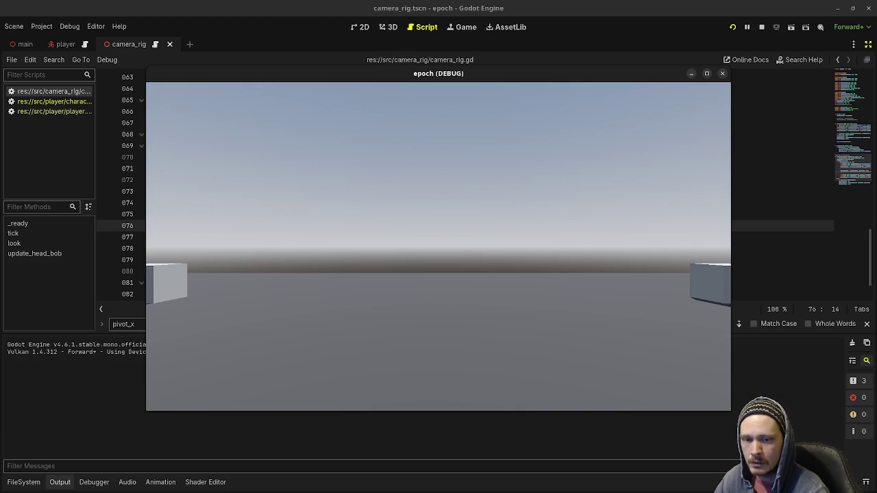
- Walk toward and away from the cubes with W, S and A to test the head bob, then stop with Escape
key("w")
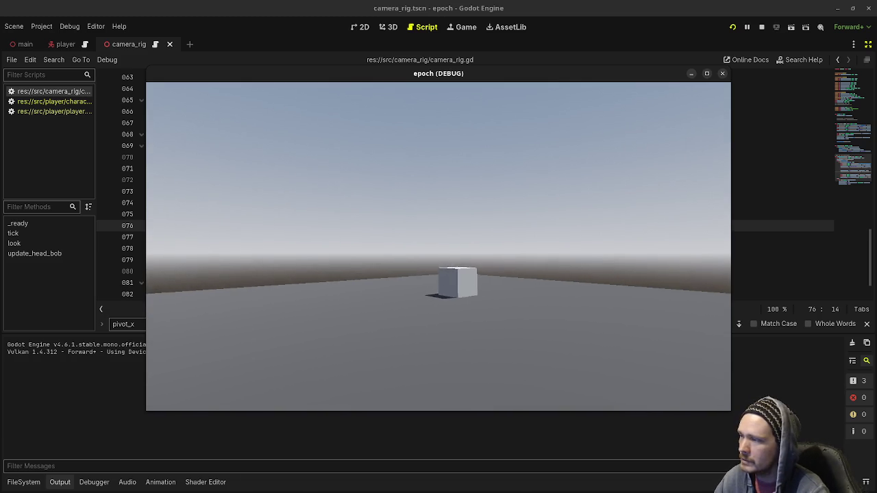
key("w")
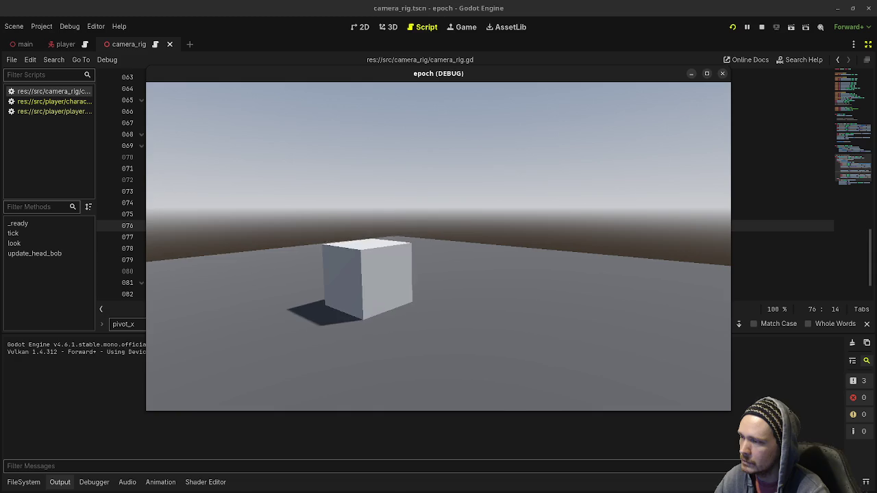
key("s")
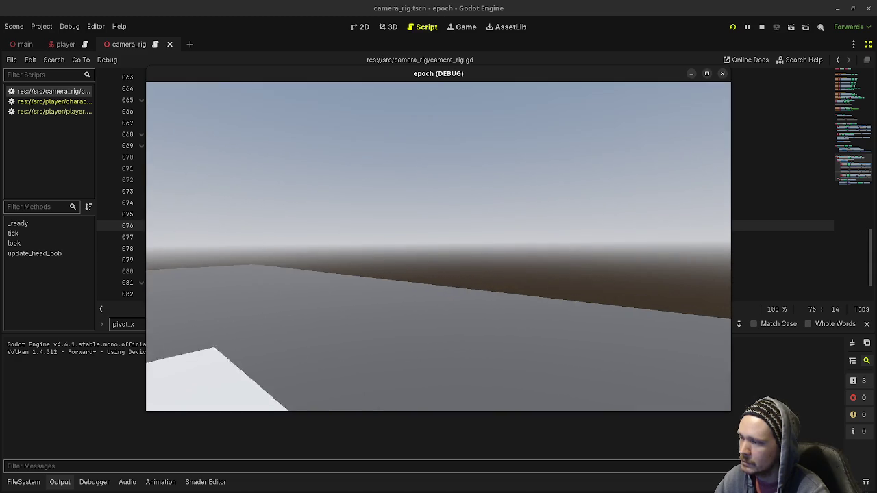
key("s")
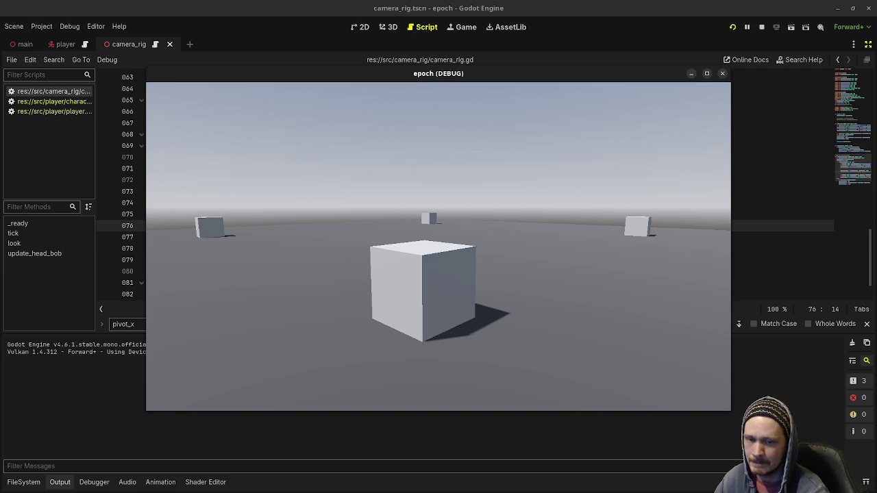
key("w")
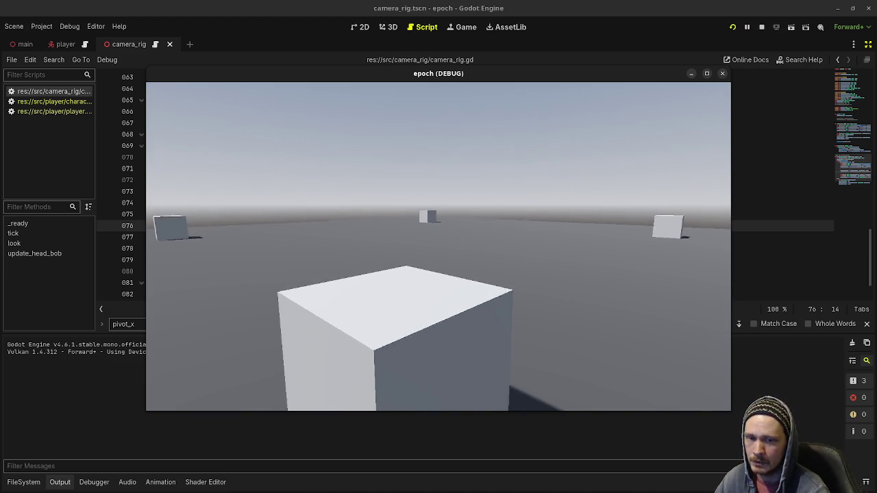
key("s")
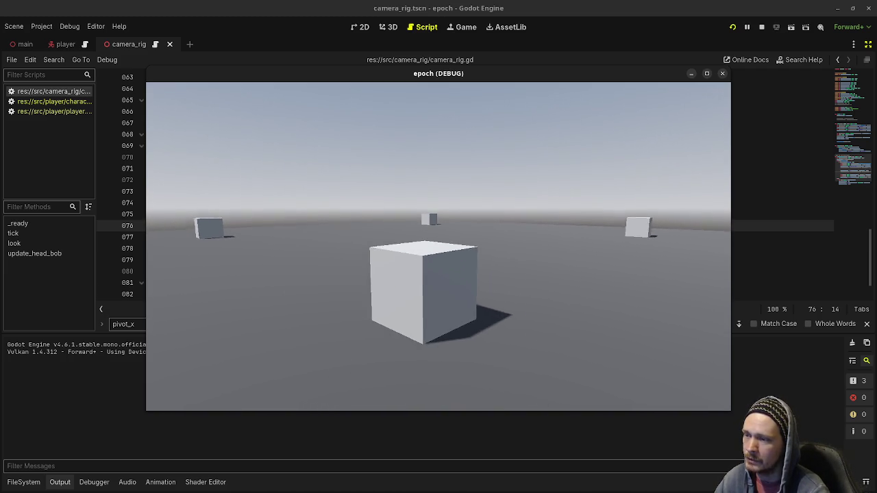
key("a")
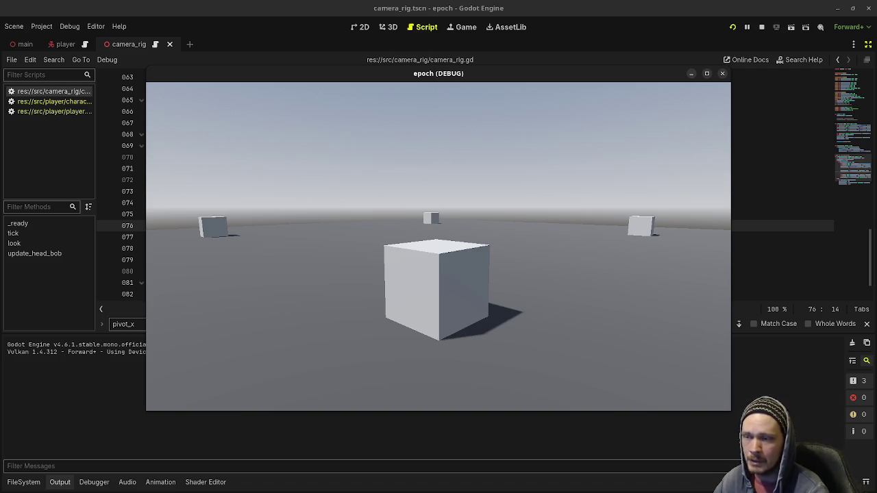
key("w")
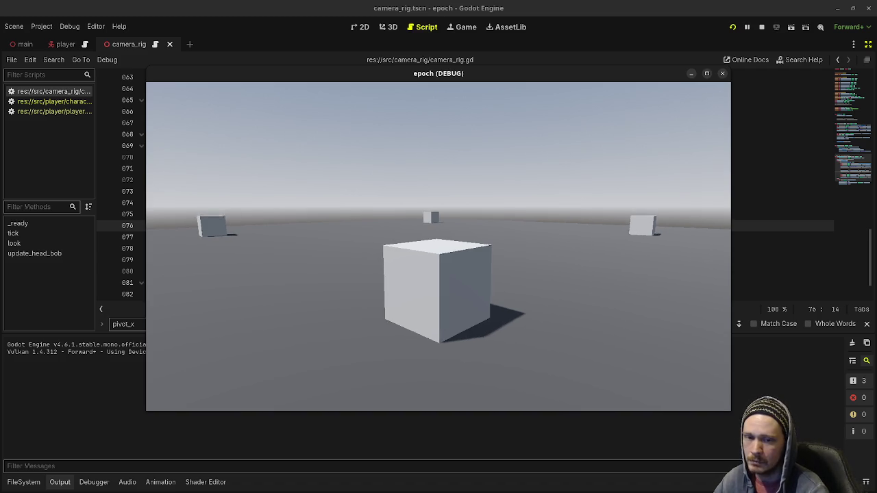
key("s")
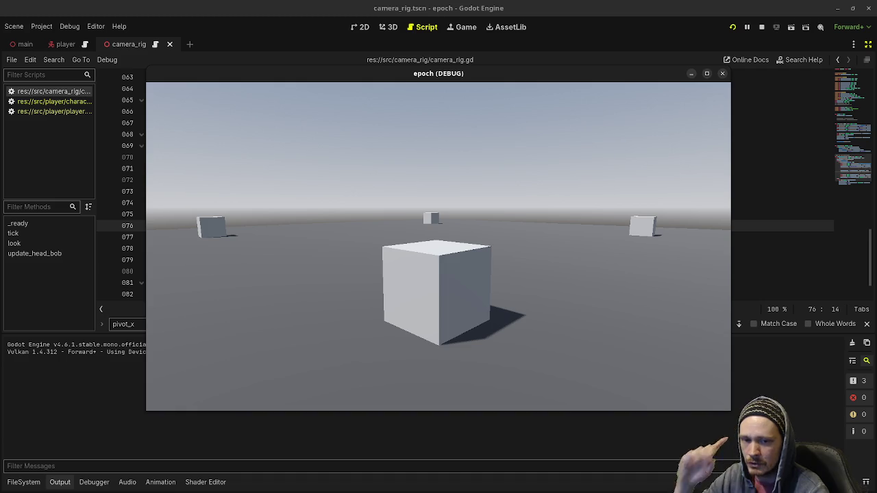
key("w")
key("w")
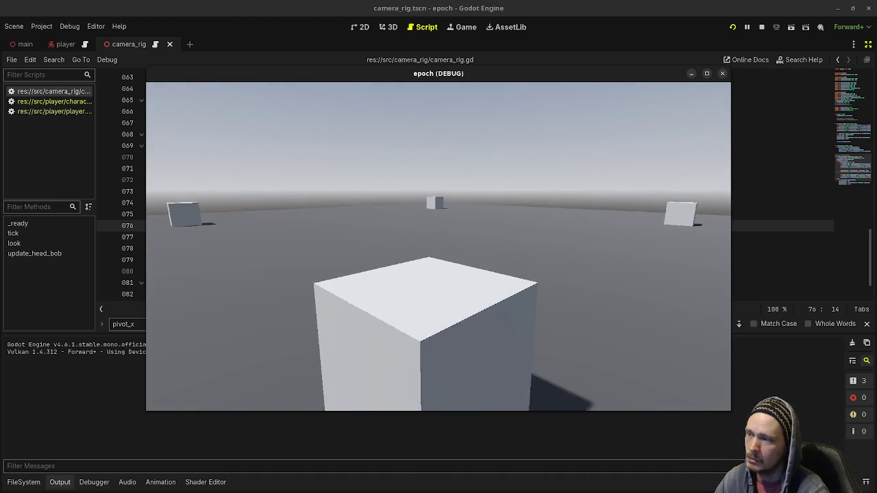
key("s")
key("s")
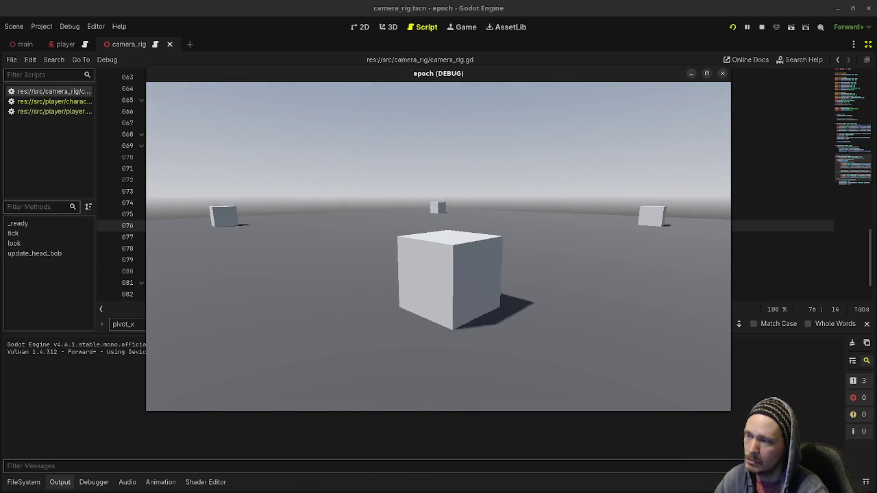
key("a")
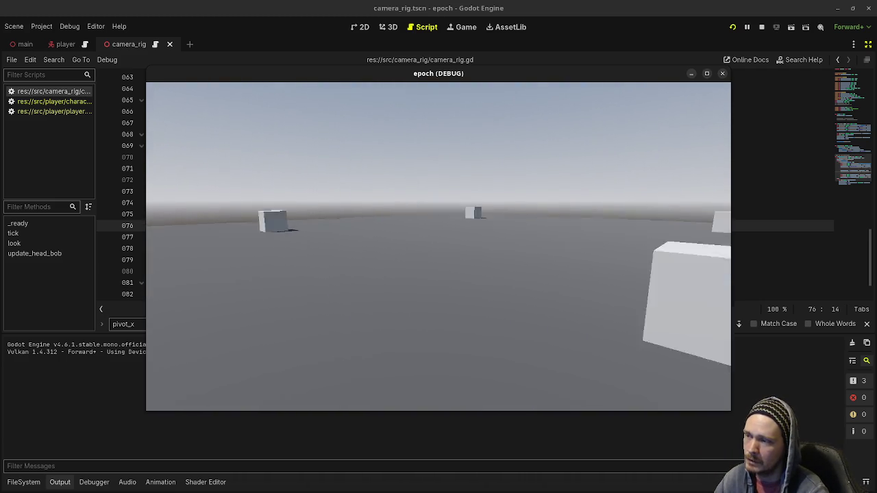
key("s")
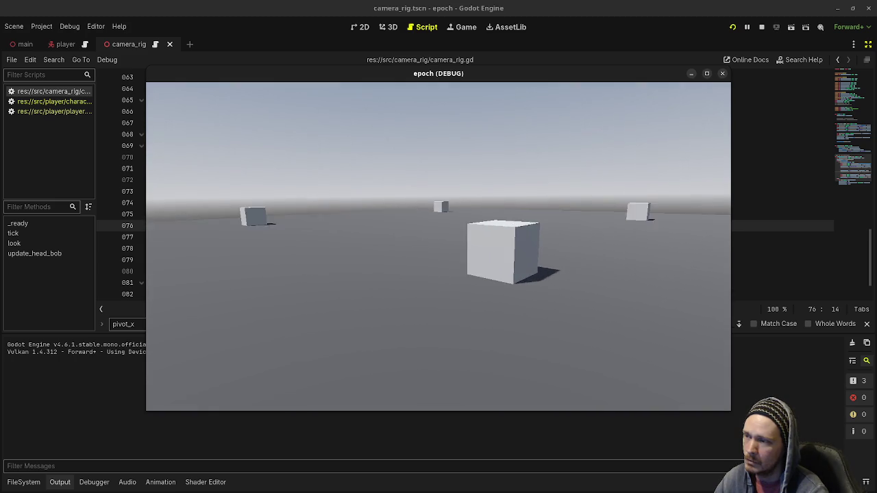
key("w")
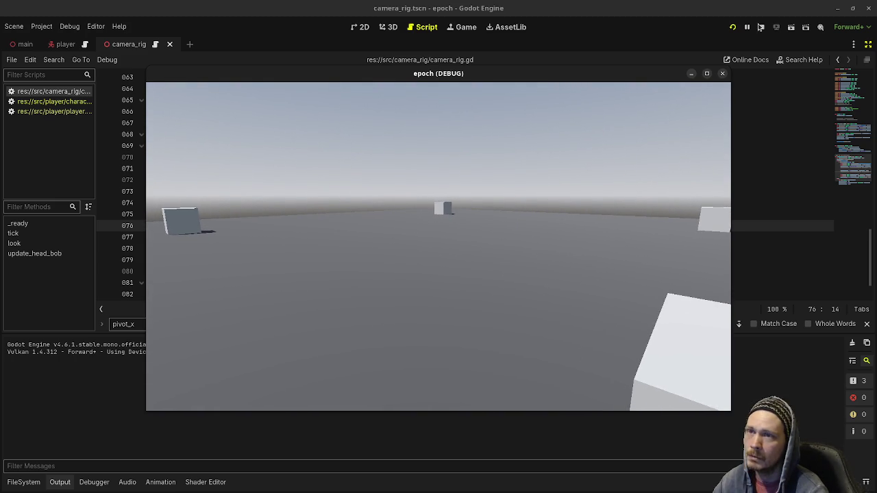
key("Escape")
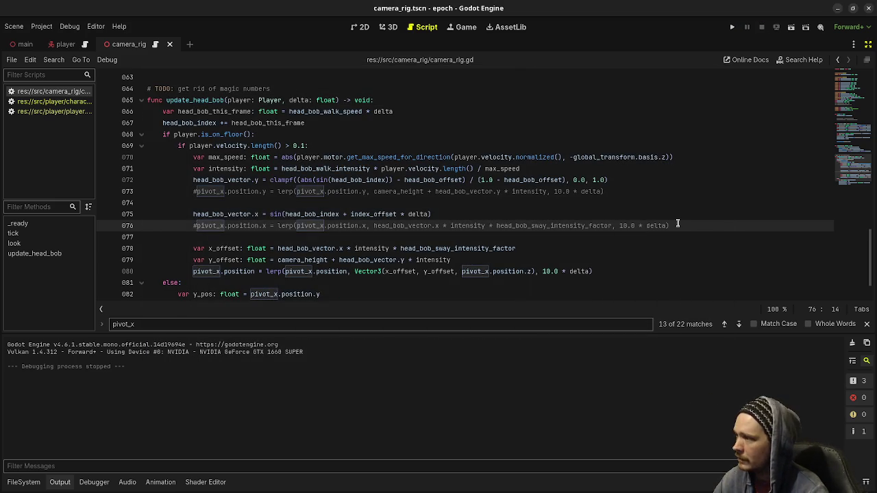
- Delete the commented-out sway and vertical pivot_x lerp lines and the leftover blank line
left_click_drag(683, 221, 685, 218)
key("Delete")
left_click_drag(647, 192, 652, 184)
key("Delete")
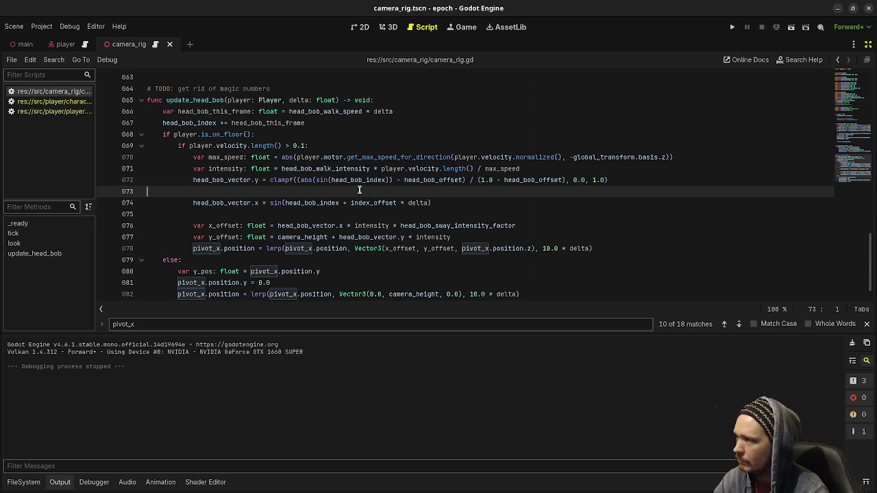
key("Delete")
- Move the head_bob_vector.x line above head_bob_vector.y with Alt+Up, then review the lerp code below
left_click(249, 191)
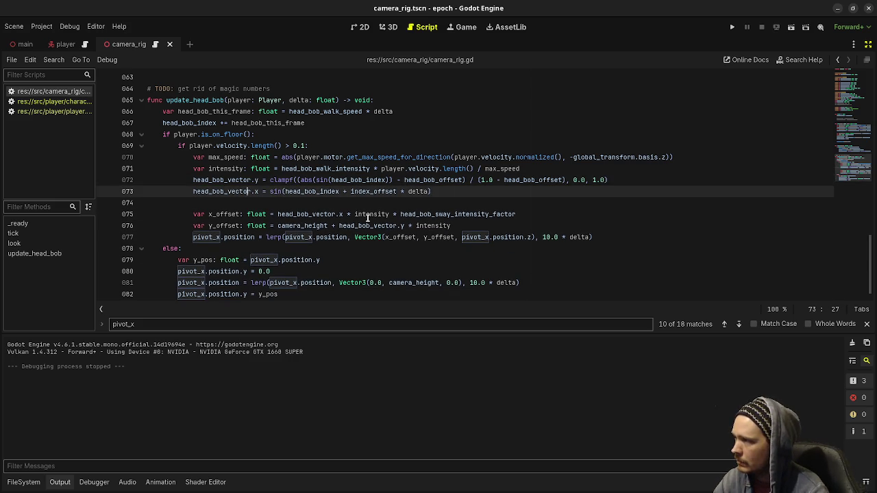
key("alt+Up")
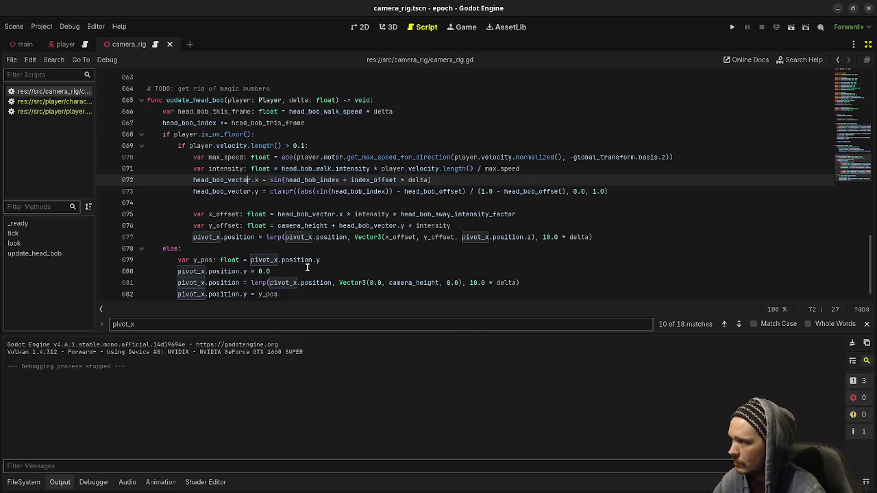
scroll(318, 264, "down", 1)
left_click(334, 258)
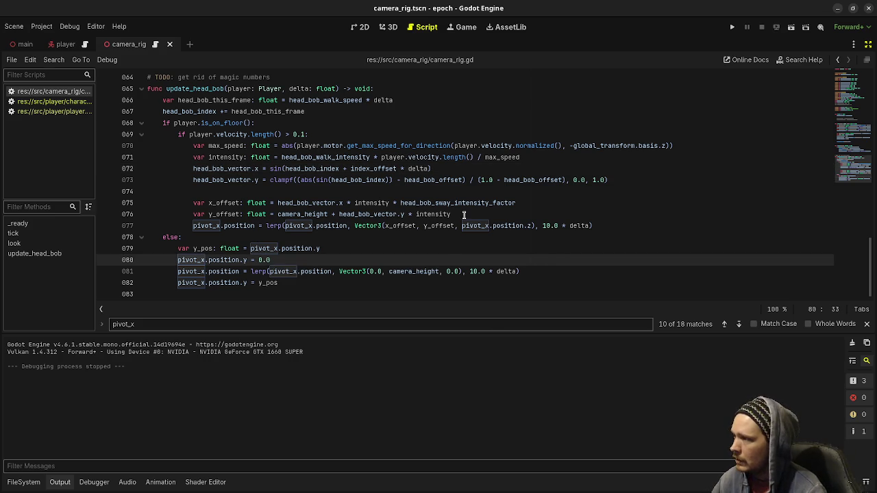
mouse_move(492, 227)
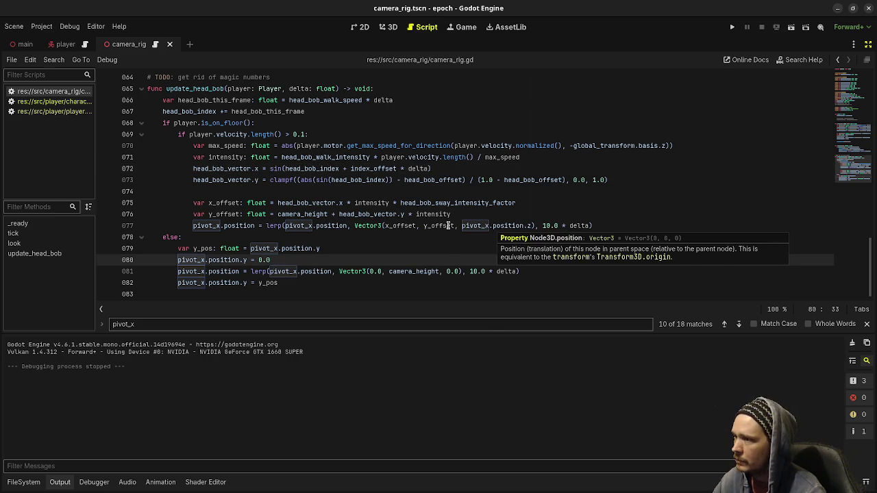
mouse_move(256, 216)
left_click(231, 271)
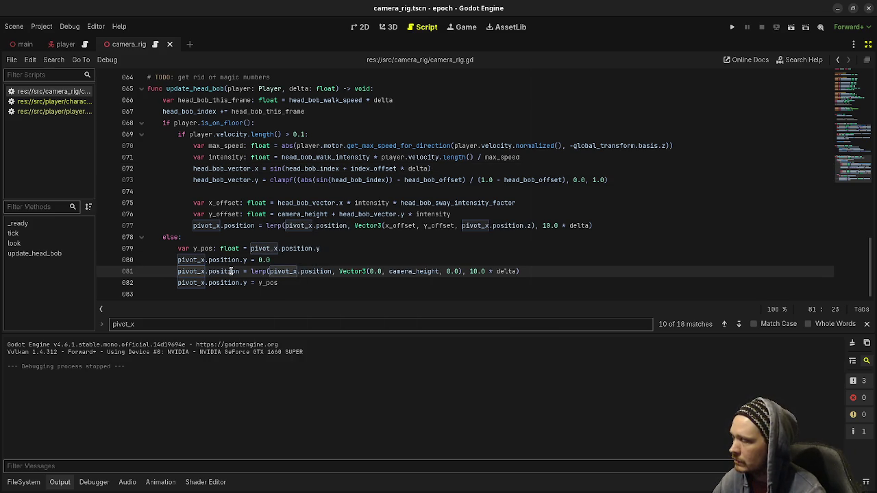
left_click(199, 296)
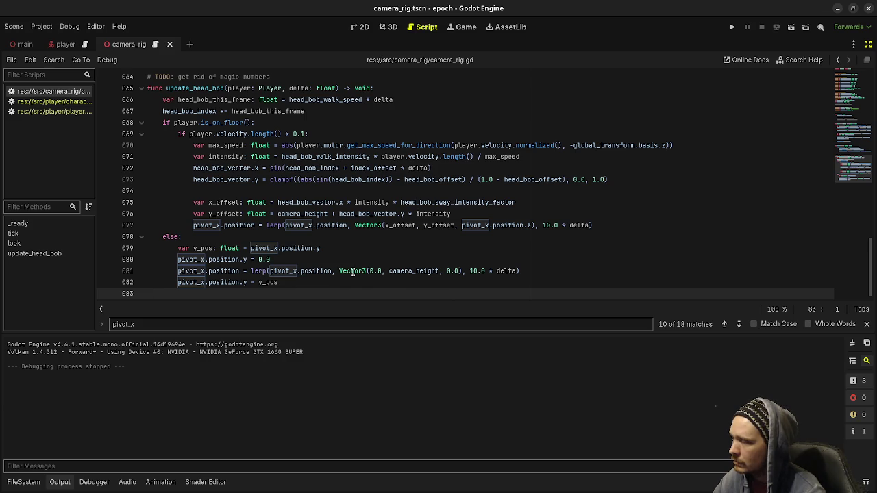
mouse_move(352, 271)
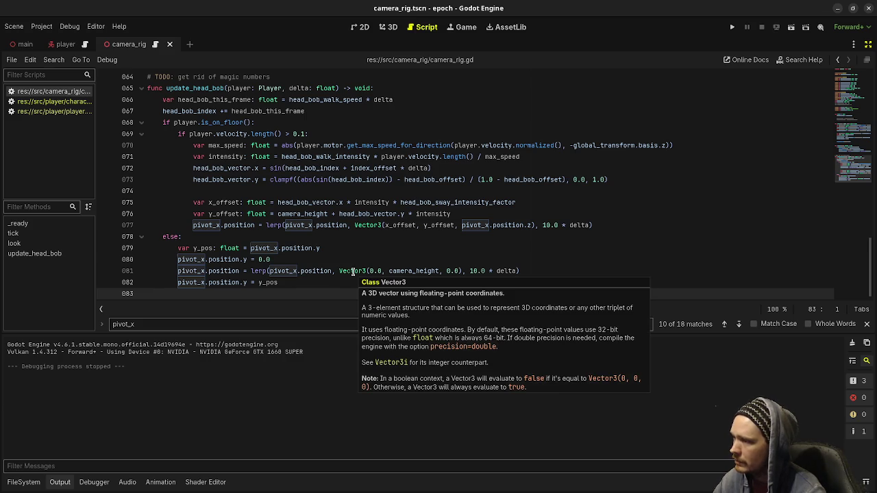
left_click(303, 285)
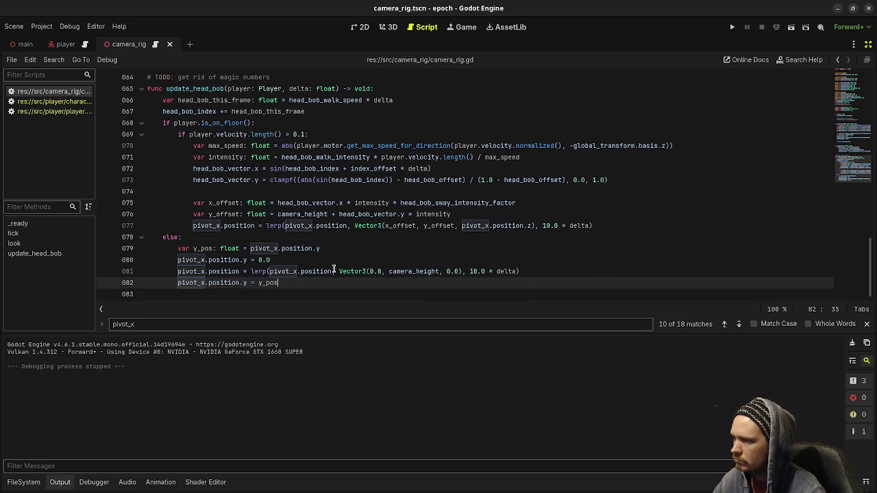
key("ctrl+z")
key("ctrl+z")
key("ctrl+z")
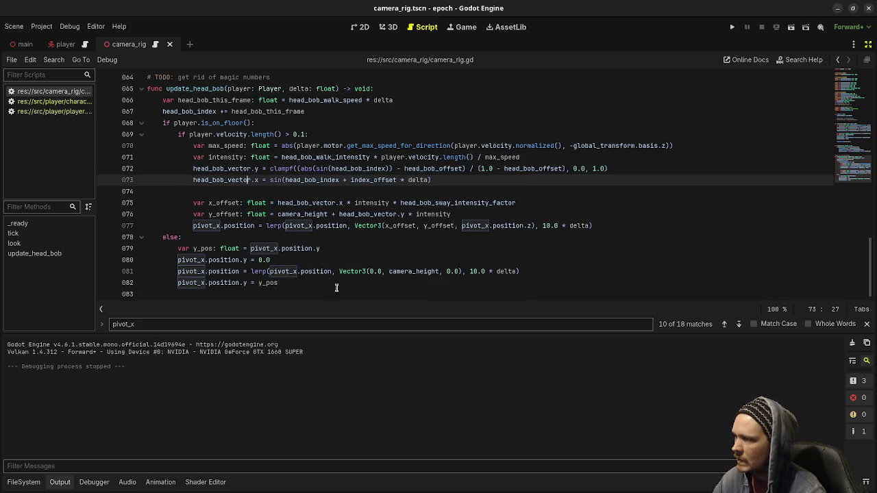
key("ctrl+z")
key("ctrl+z")
key("ctrl+z")
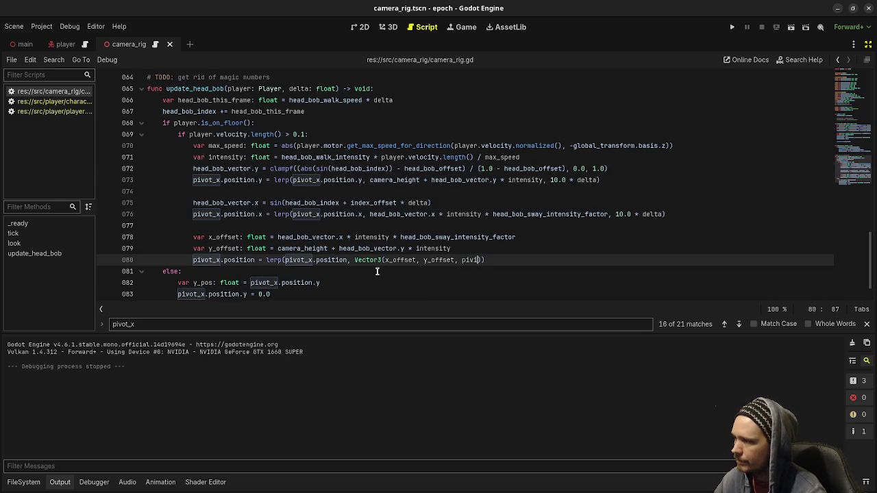
key("ctrl+z")
key("ctrl+z")
key("ctrl+z")
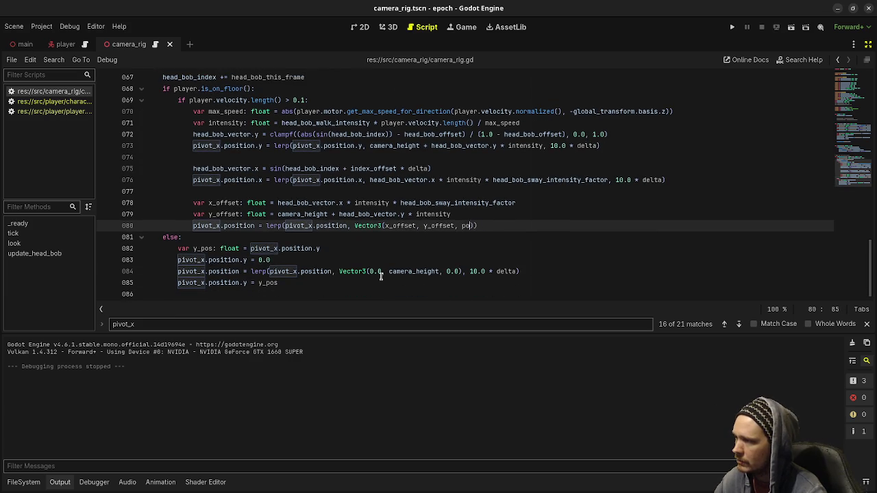
key("ctrl+z")
key("ctrl+z")
key("ctrl+z")
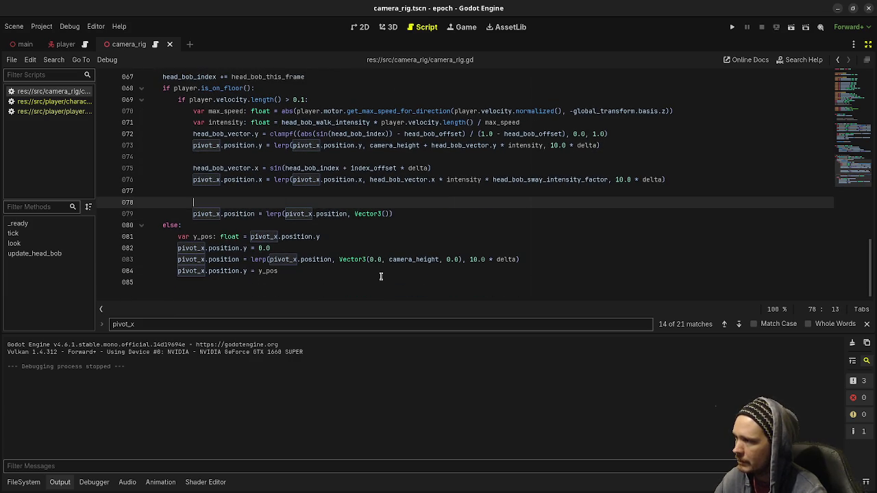
key("ctrl+z")
key("ctrl+z")
key("ctrl+z")
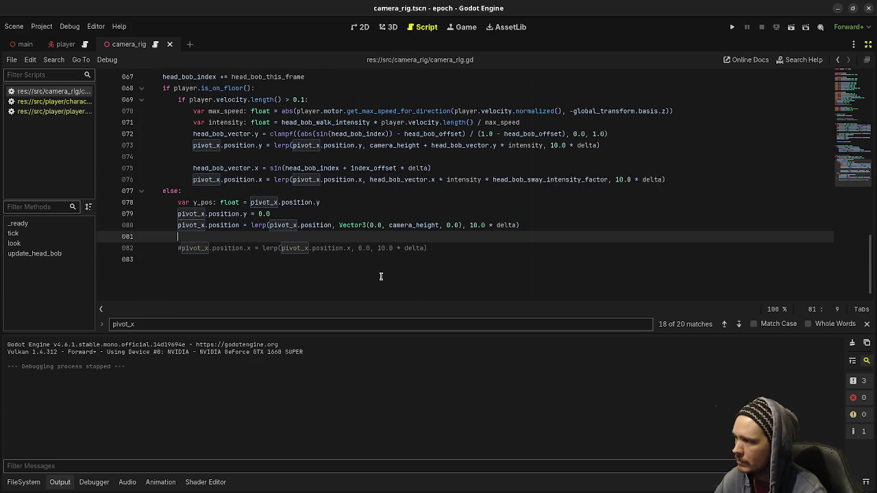
key("ctrl+z")
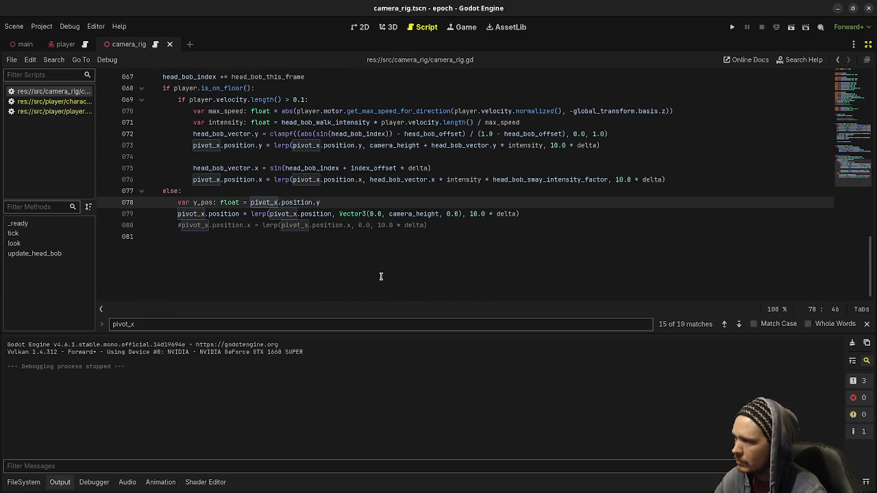
key("ctrl+z")
key("ctrl+z")
key("ctrl+z")
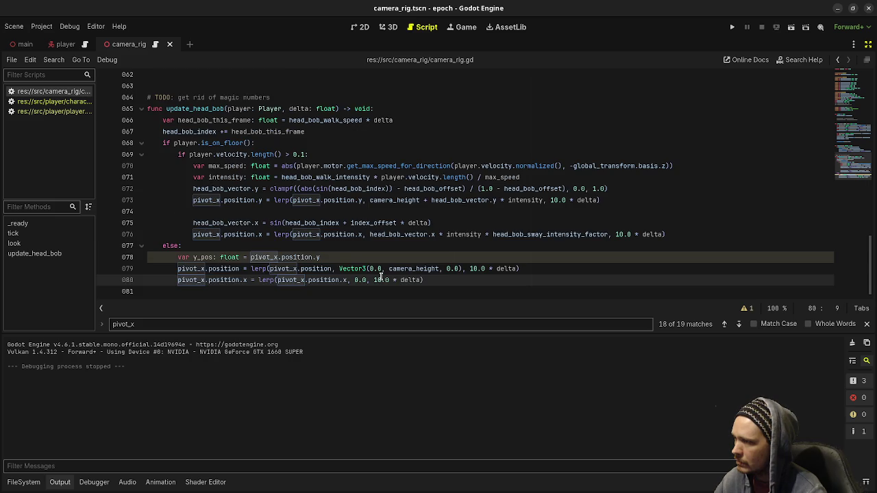
key("ctrl+z")
key("ctrl+shift+z")
key("ctrl+z")
key("ctrl+z")
key("ctrl+z")
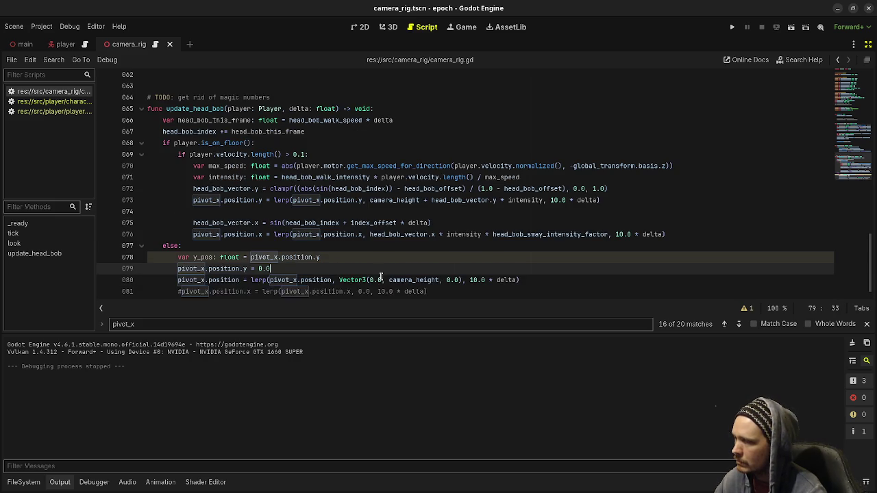
key("ctrl+shift+z")
key("ctrl+shift+z")
key("ctrl+shift+z")
key("ctrl+shift+z")
key("ctrl+shift+z")
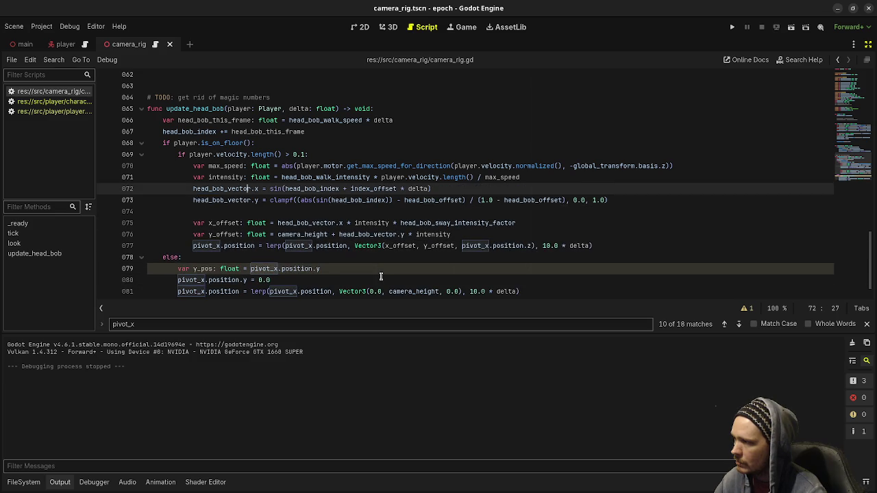
key("ctrl+shift+z")
left_click(267, 261)
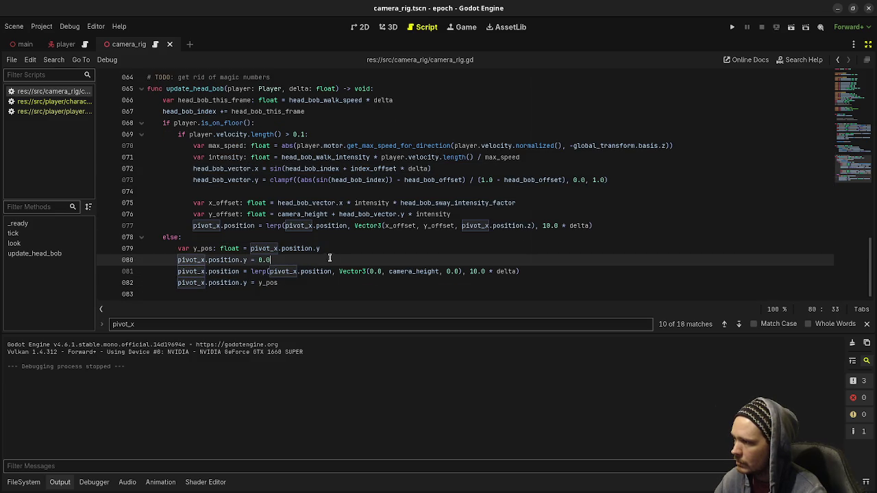
mouse_move(341, 255)
left_mouse_down()
mouse_move(346, 250)
mouse_move(259, 259)
mouse_move(291, 254)
mouse_move(283, 241)
left_mouse_up()
- Remove the y_pos save, reset and restore lines from the else branch, save, and run the project
key("BackSpace")
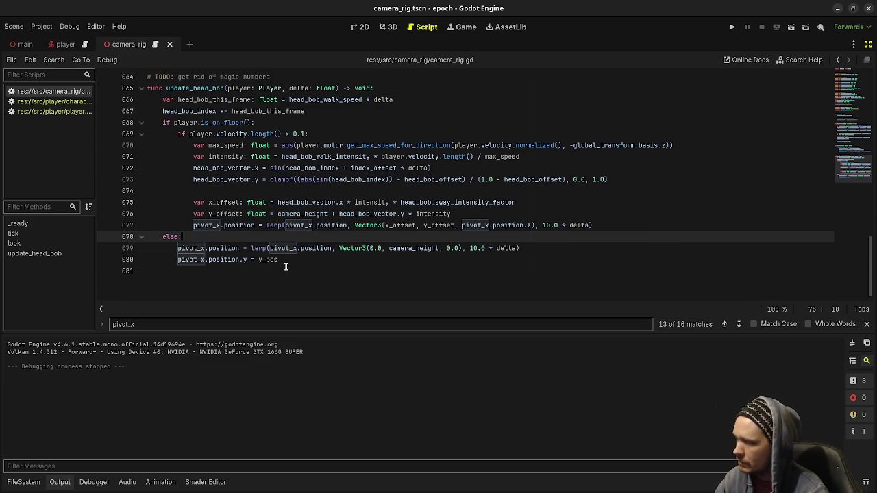
left_click(301, 261)
left_click(547, 251, "shift")
key("BackSpace")
key("ctrl+s")
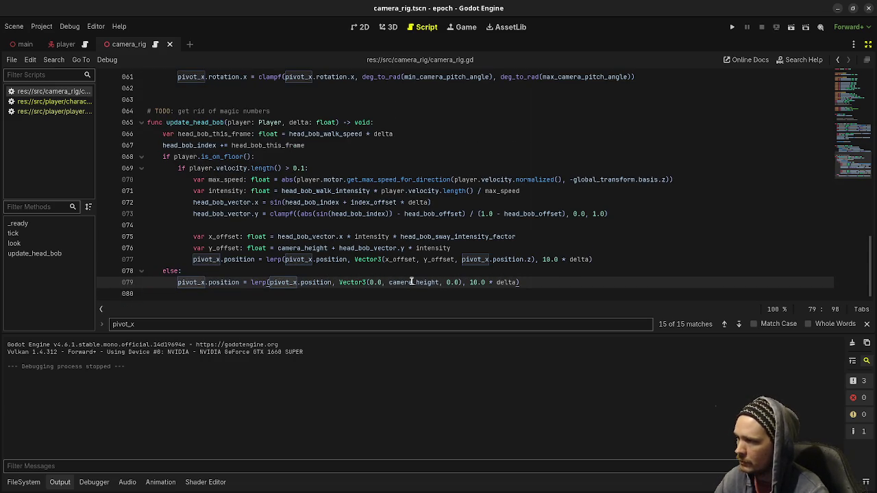
left_click(732, 28)
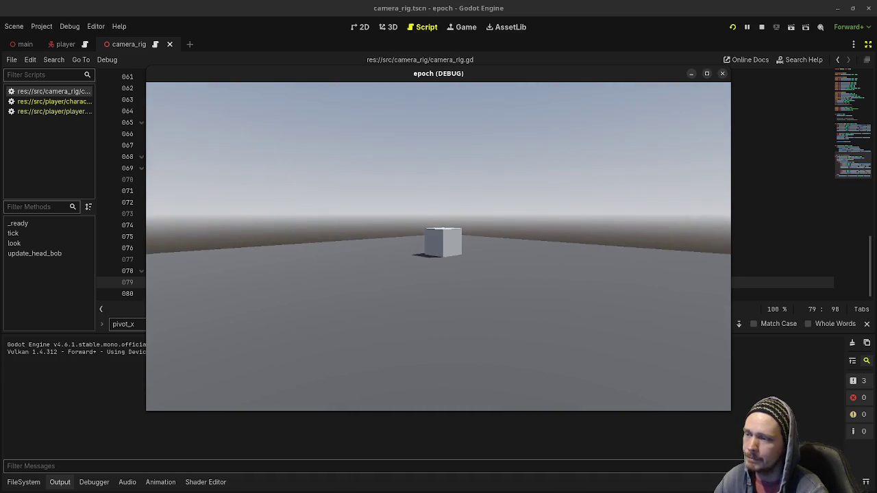
- Walk back and forth toward the cubes with W, S and A to check the head bob, then stop the game
key("w")
key("w")
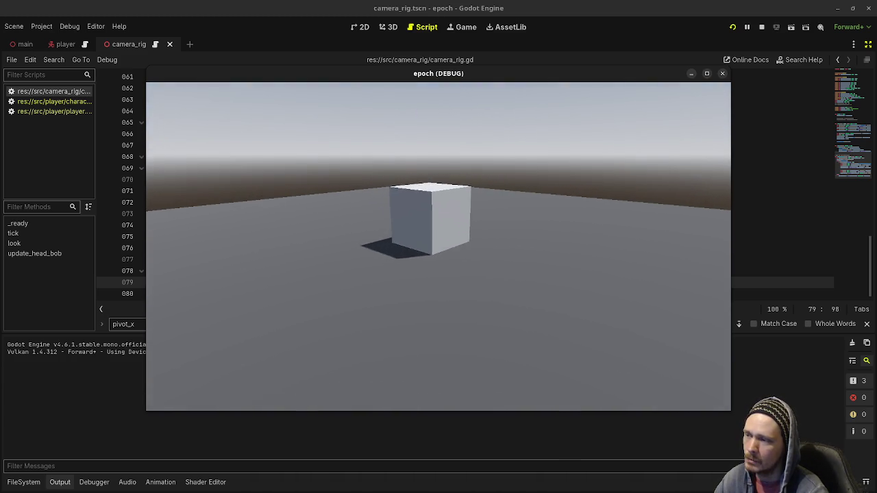
key("s")
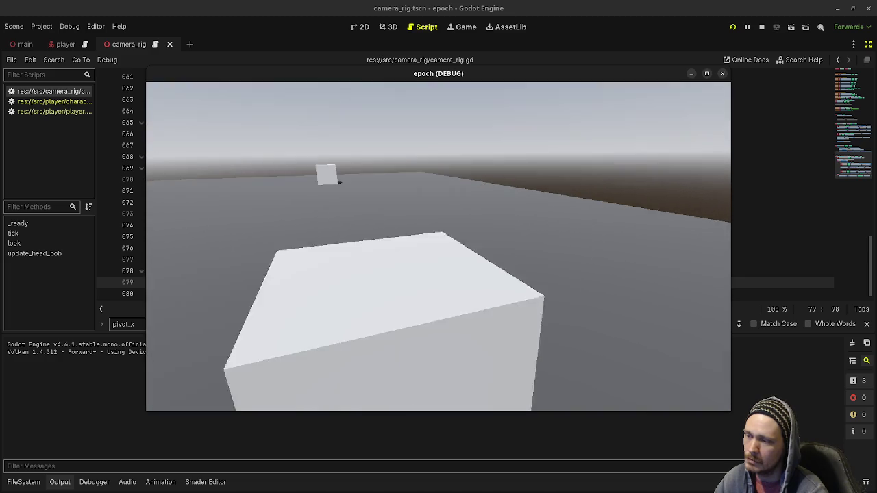
key("s")
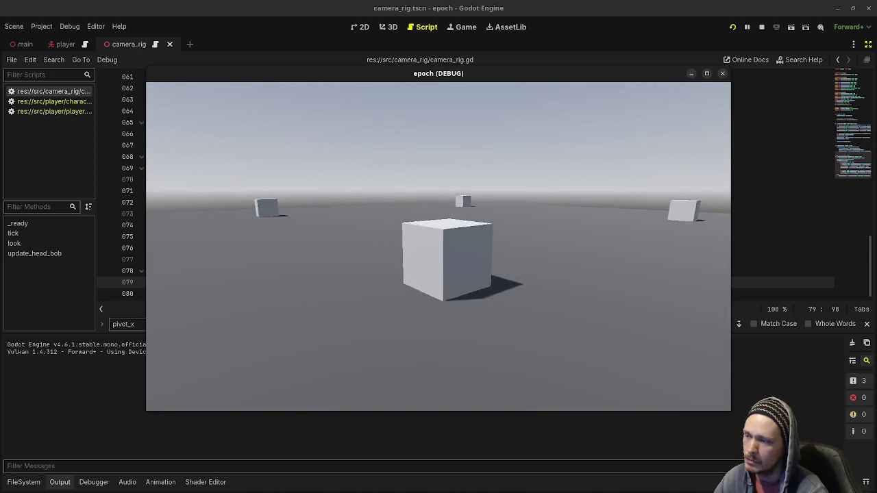
key("w")
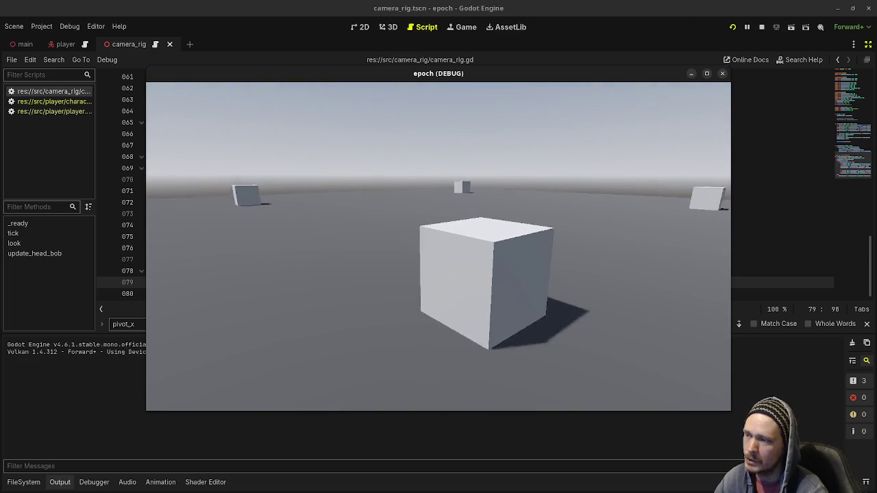
key("s")
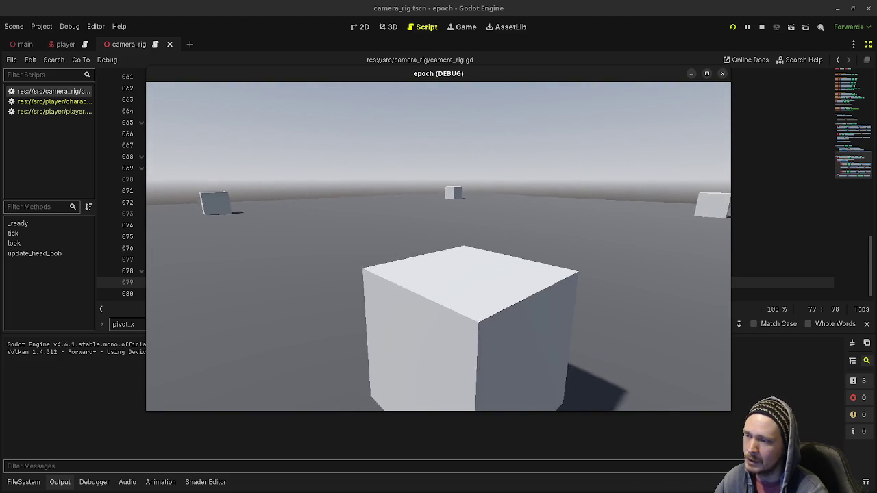
key("s")
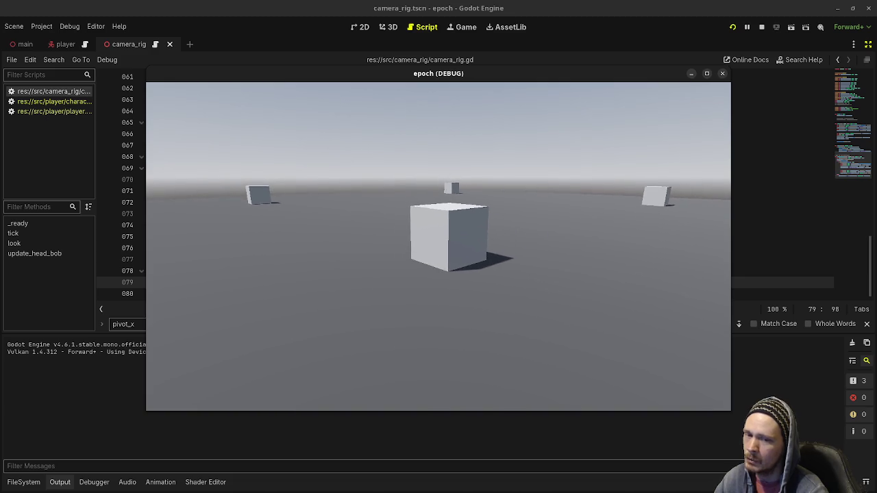
key("w")
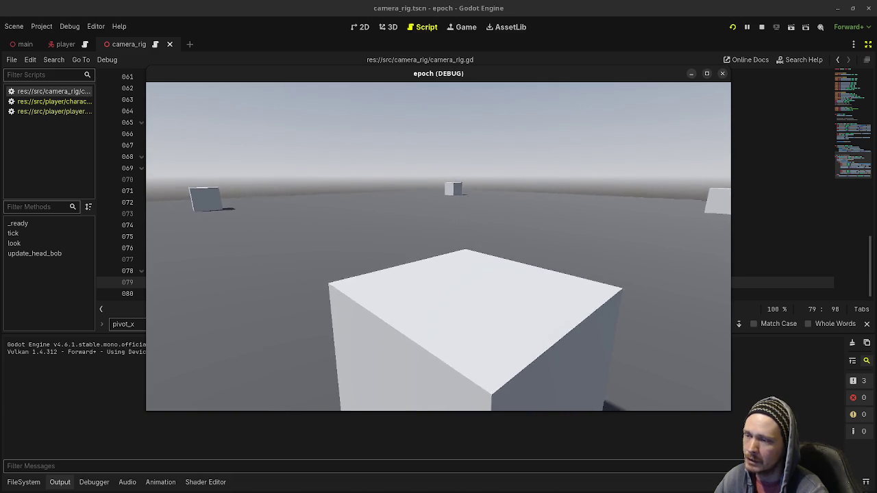
key("s")
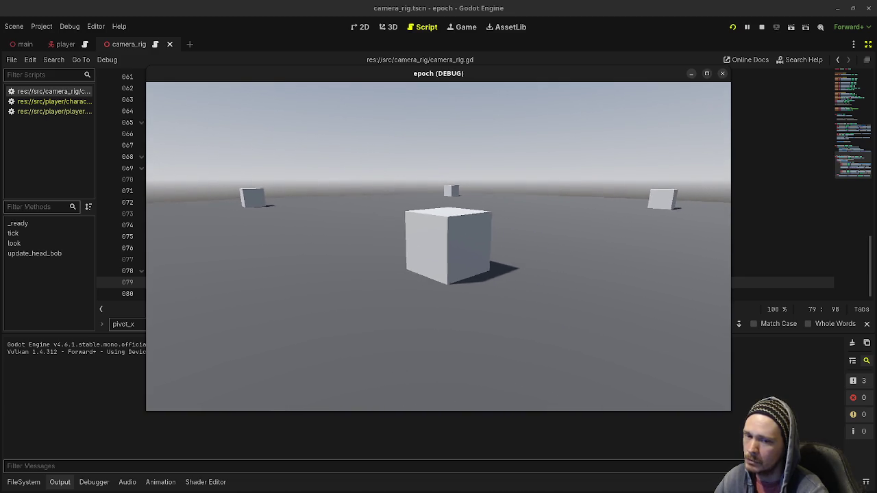
key("w")
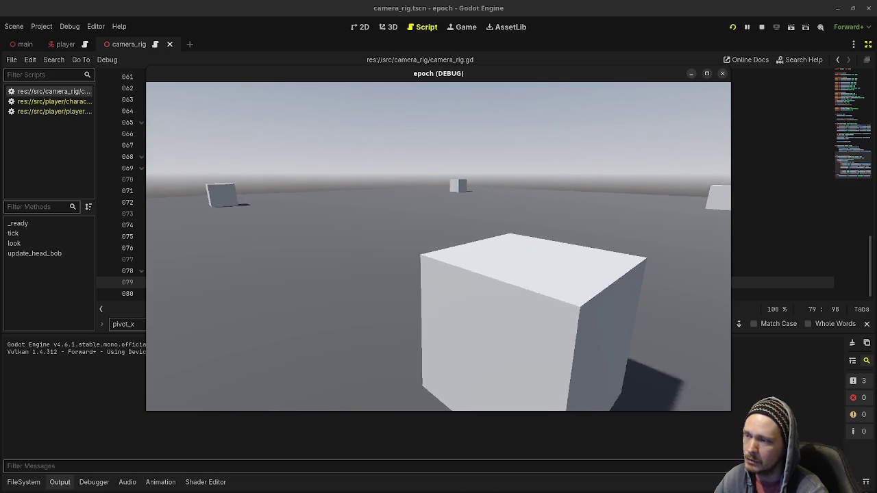
key("s")
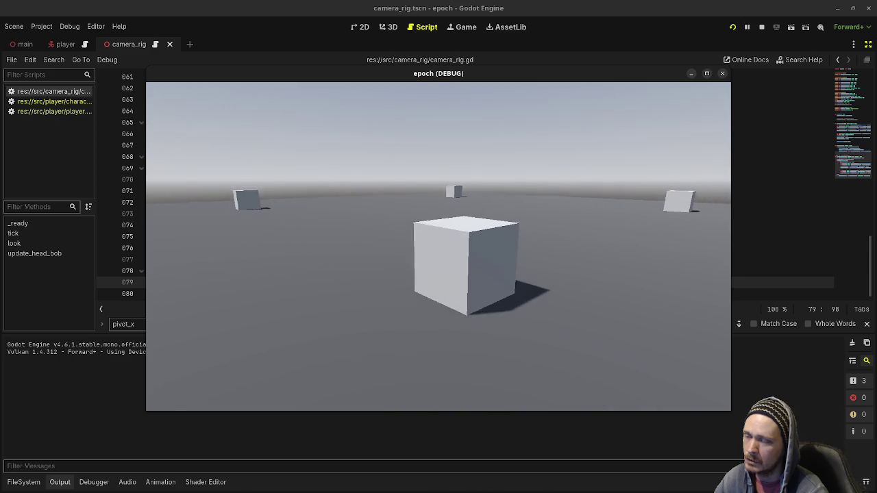
key("s")
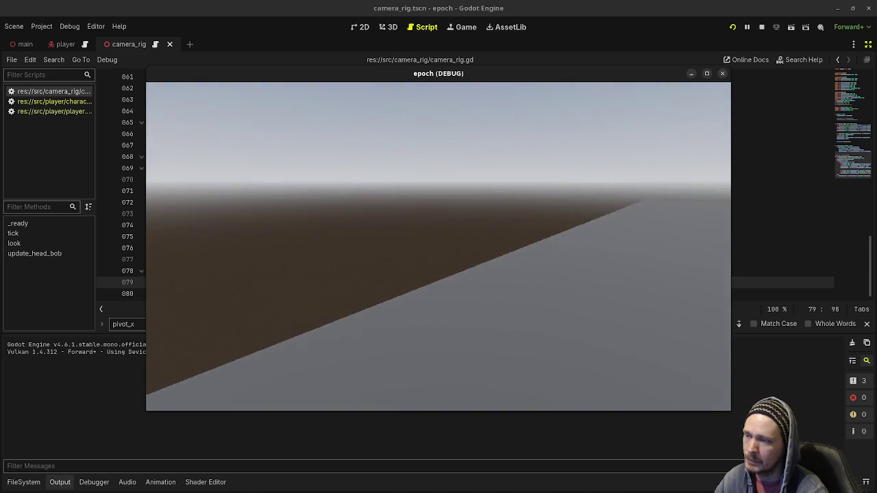
key("w")
key("w")
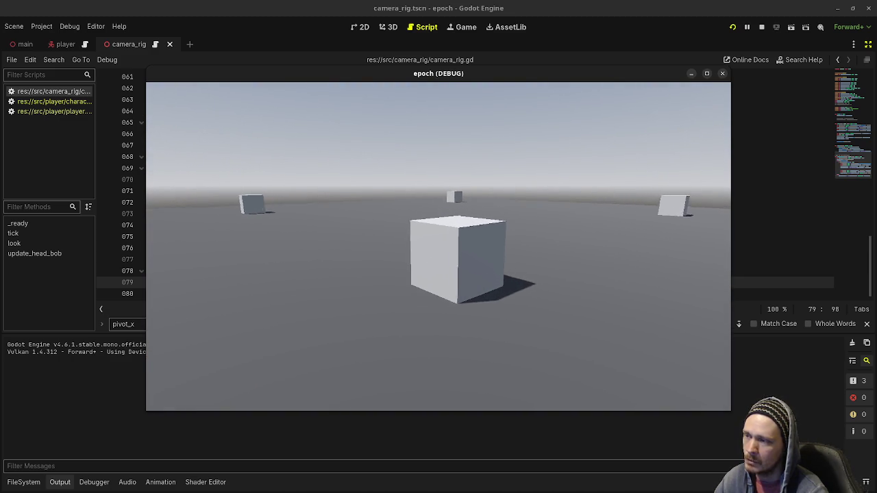
key("w")
key("s")
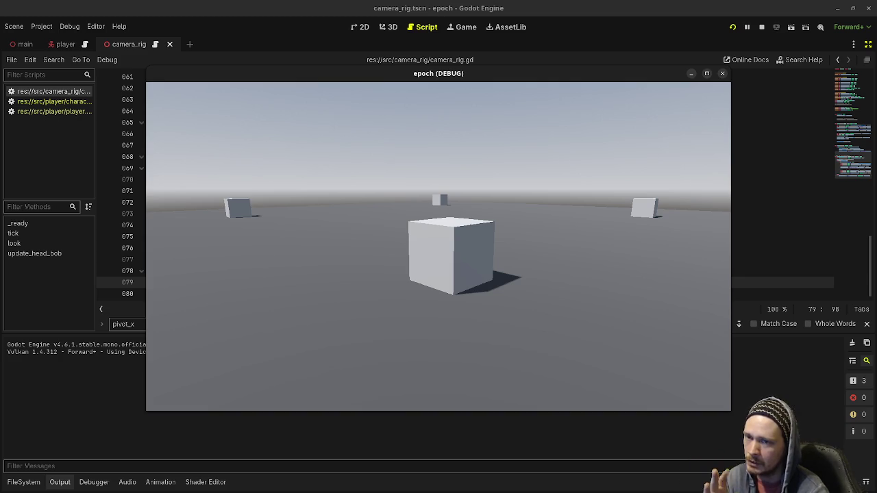
key("s")
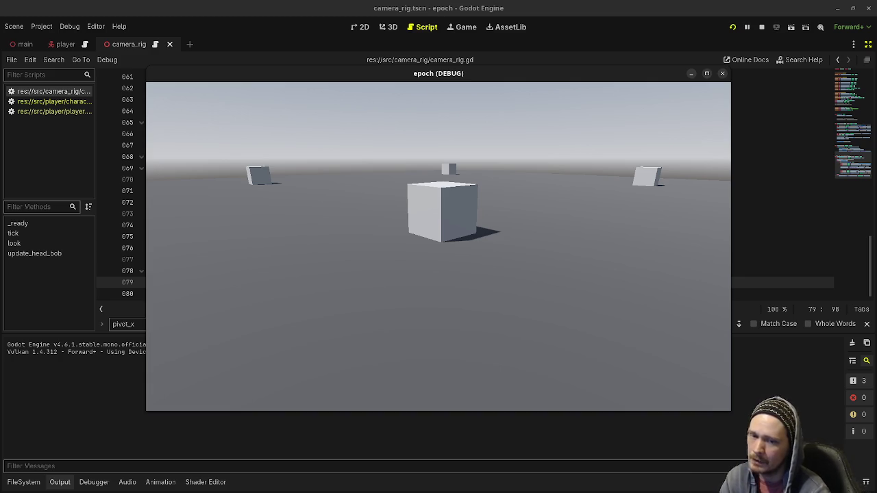
key("w")
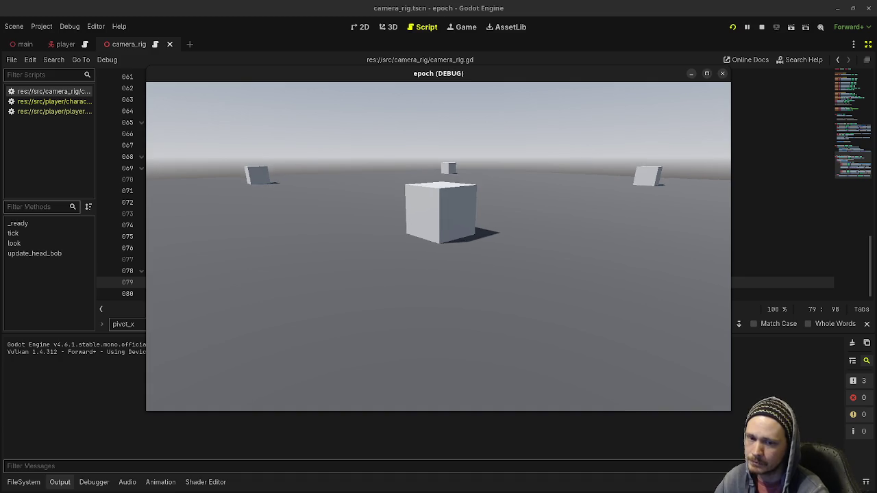
key("s")
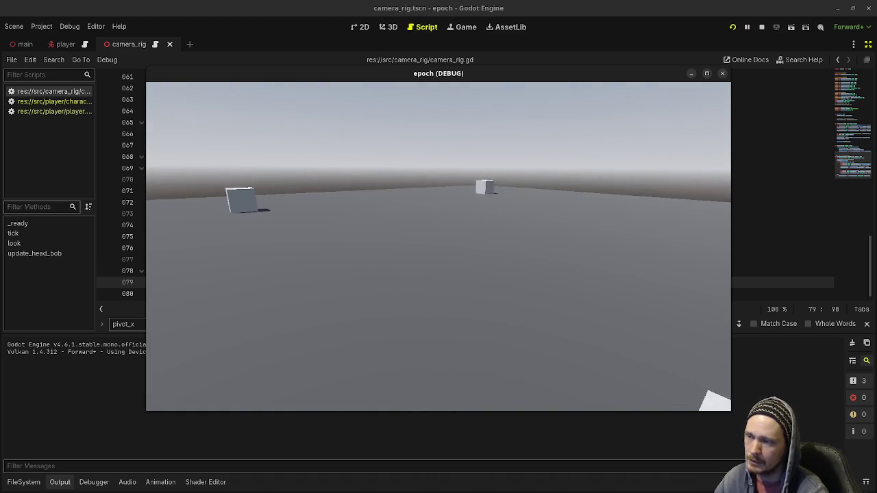
key("s")
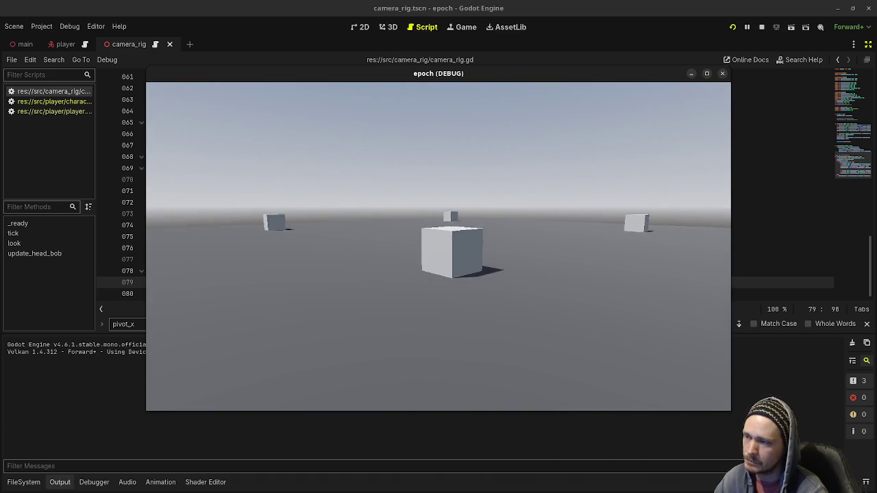
key("a")
key("w")
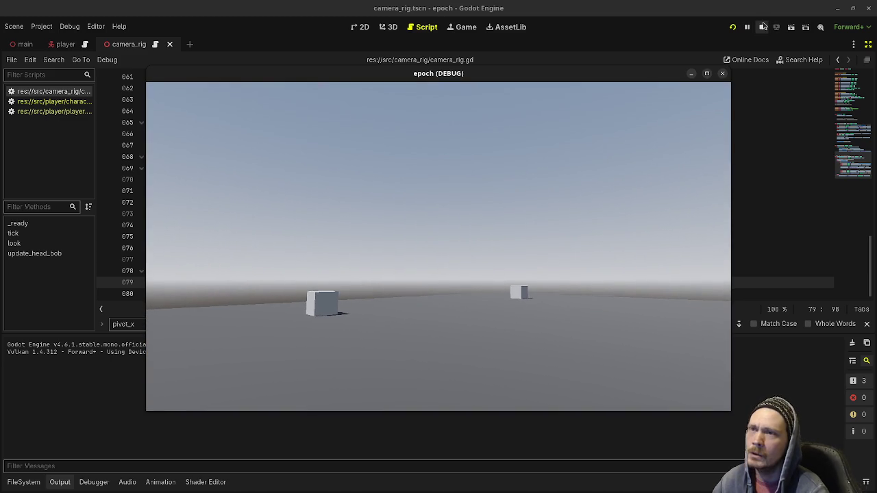
left_click(761, 26)
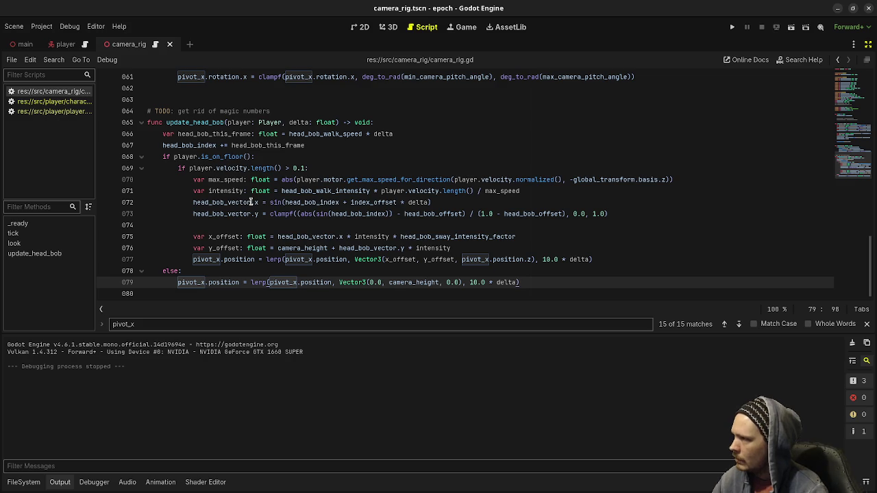
- Inspect head_bob_vector on line 72, then delete the 'TODO: get rid of magic numbers' comment line
left_click(247, 203)
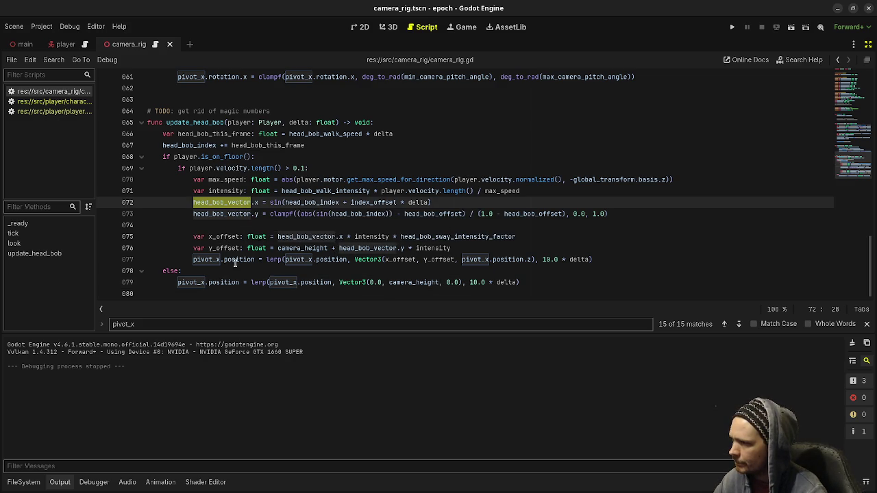
scroll(409, 243, "up", 2)
scroll(409, 244, "down", 2)
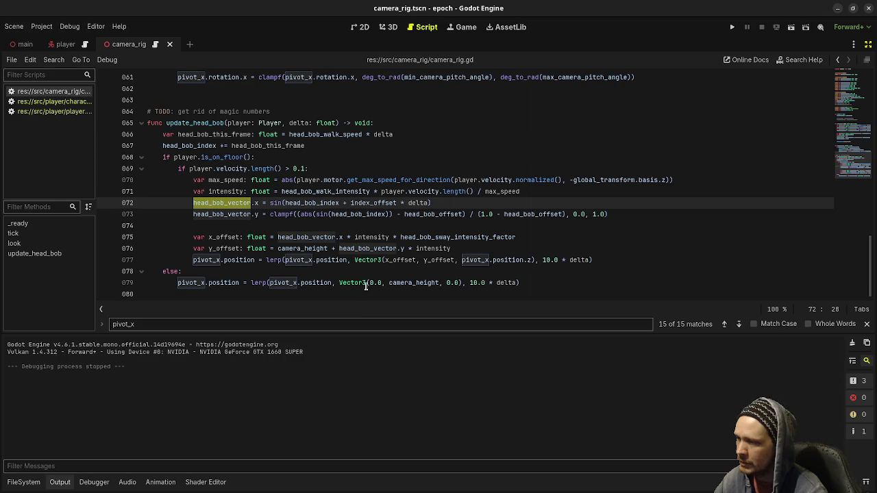
scroll(375, 277, "up", 3)
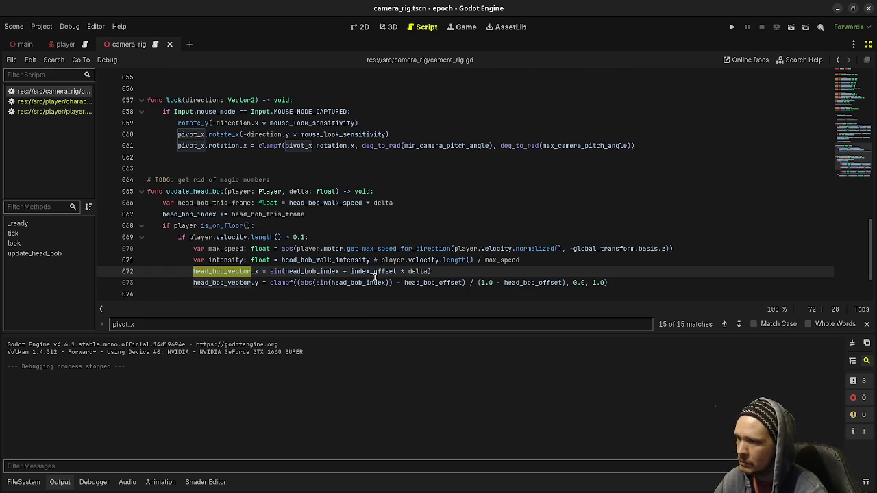
scroll(375, 274, "down", 3)
left_click(276, 111)
key("shift+Home")
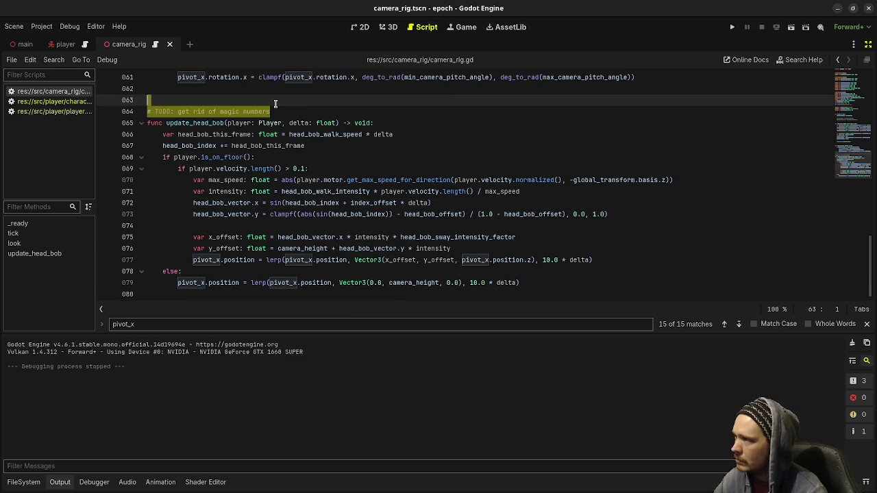
key("BackSpace")
key("BackSpace")
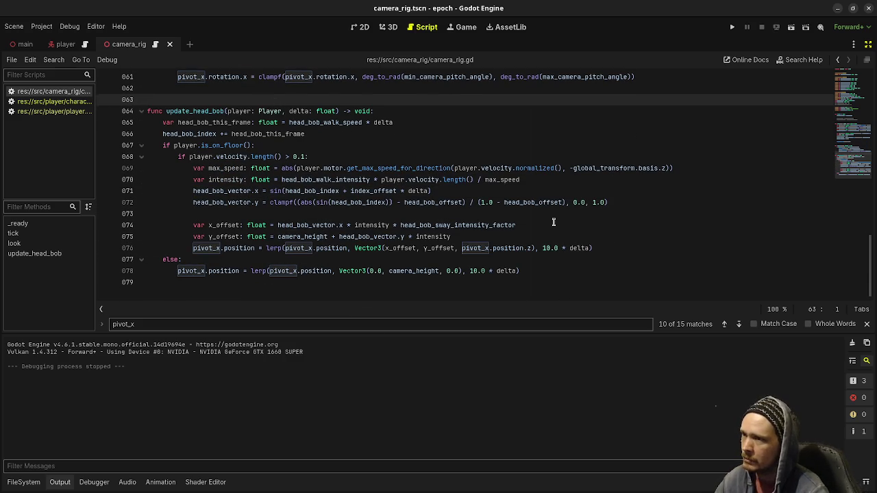
- Review the exported Headbob variables at the top of the script and run the project with F5
scroll(554, 222, "up", 7)
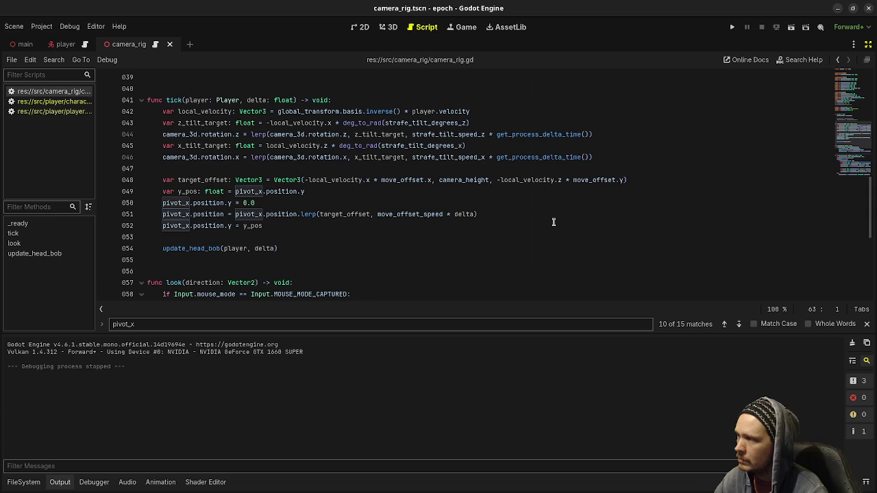
scroll(554, 222, "up", 2)
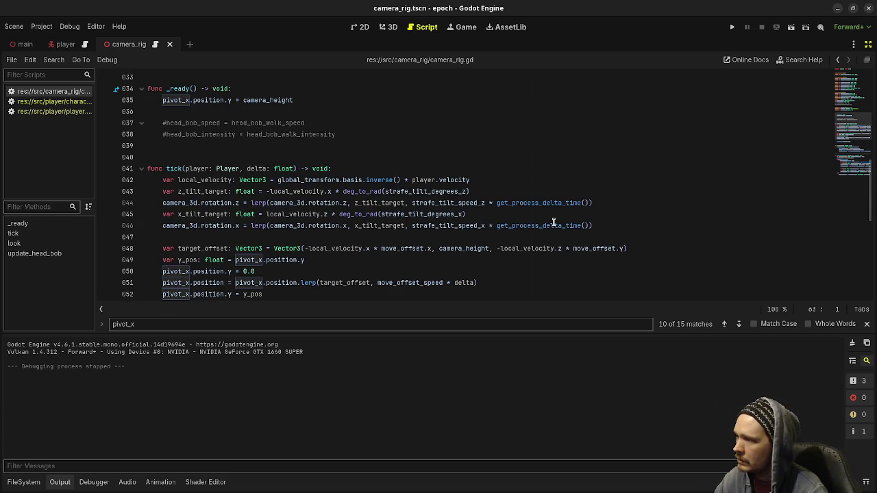
scroll(553, 222, "up", 5)
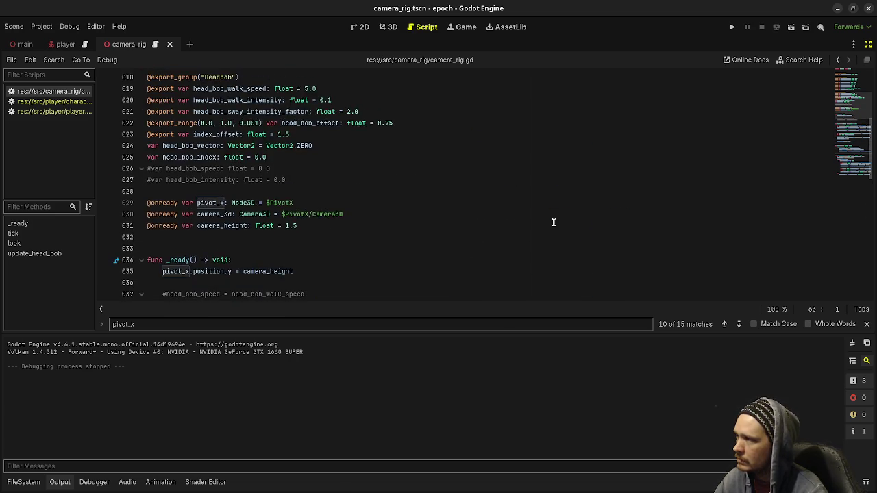
scroll(553, 222, "up", 6)
scroll(432, 248, "down", 10)
scroll(431, 248, "down", 4)
left_click(444, 218)
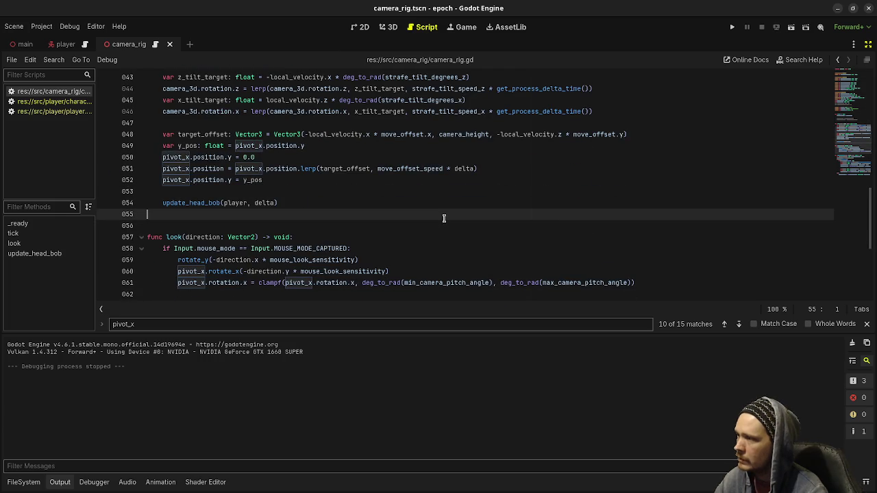
key("F5")
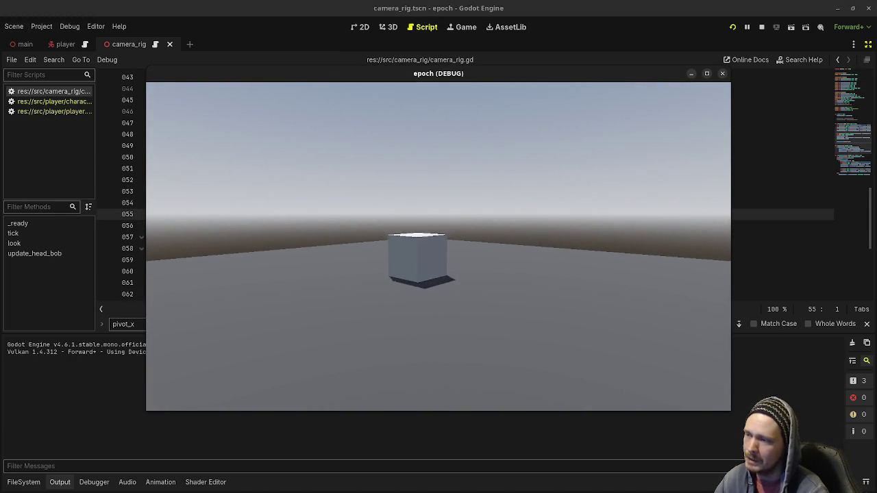
- Walk repeatedly toward and away from the near cube to test the head bob
key("w")
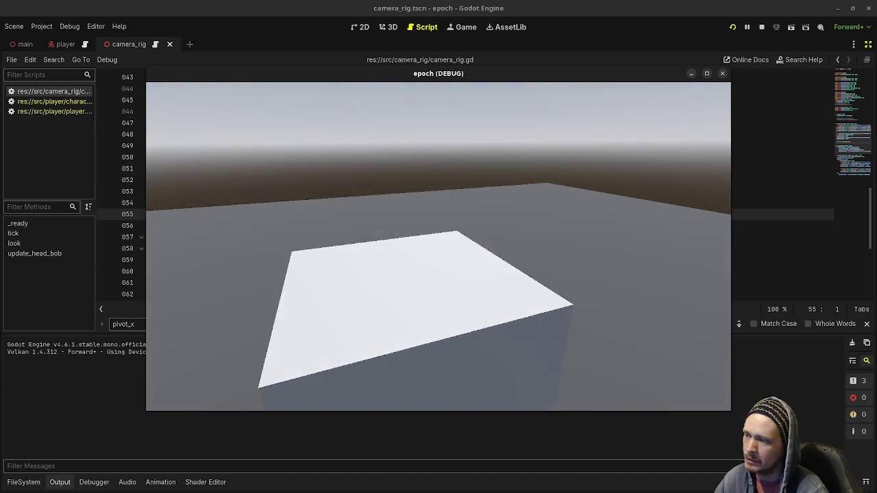
key("s")
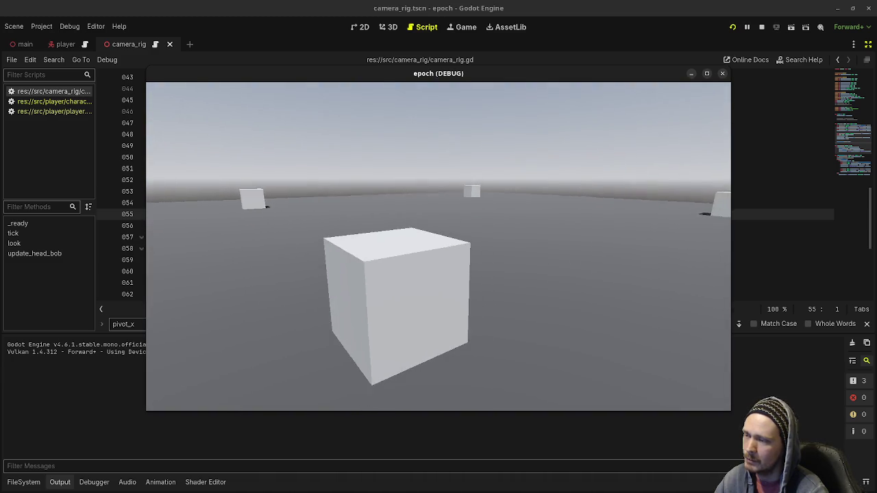
key("s")
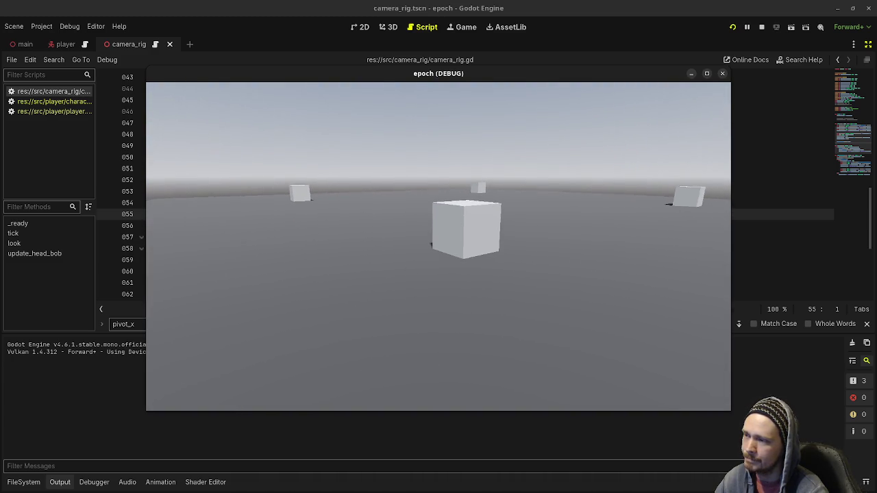
key("w")
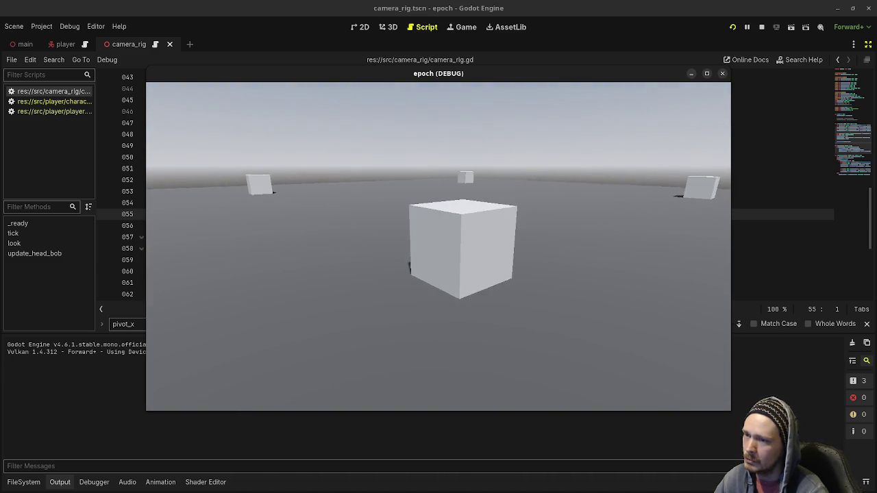
key("w")
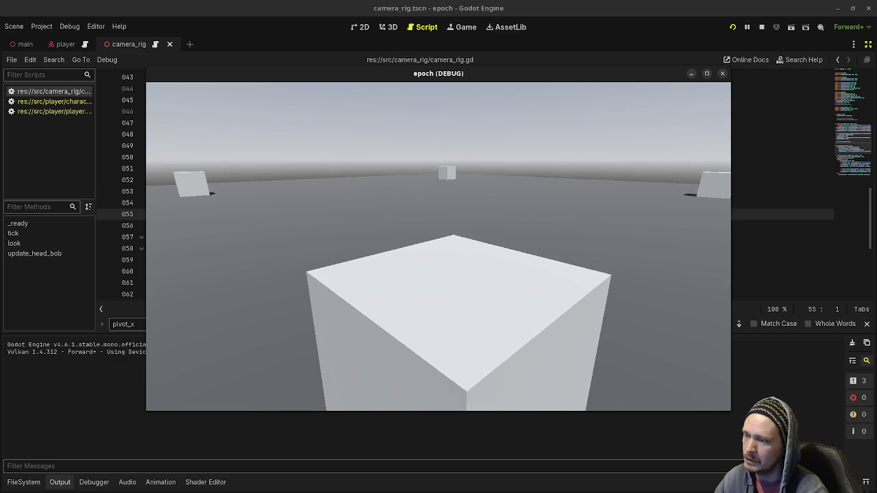
key("s")
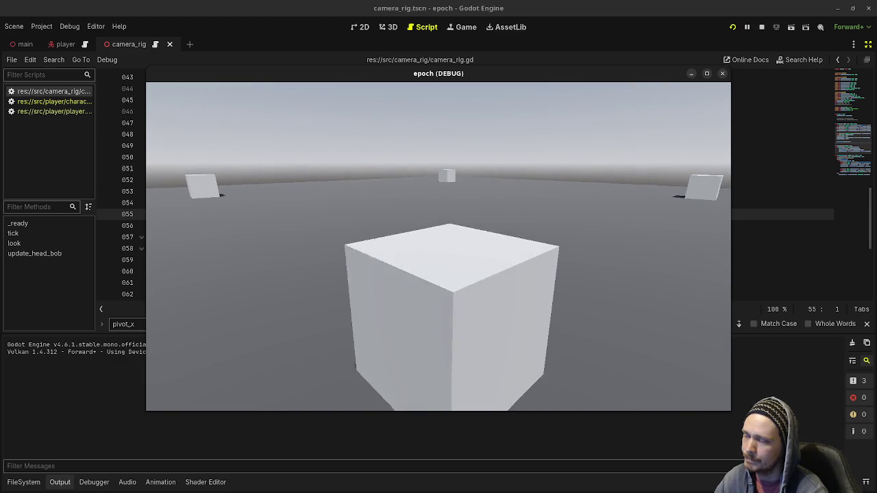
key("s")
key("w")
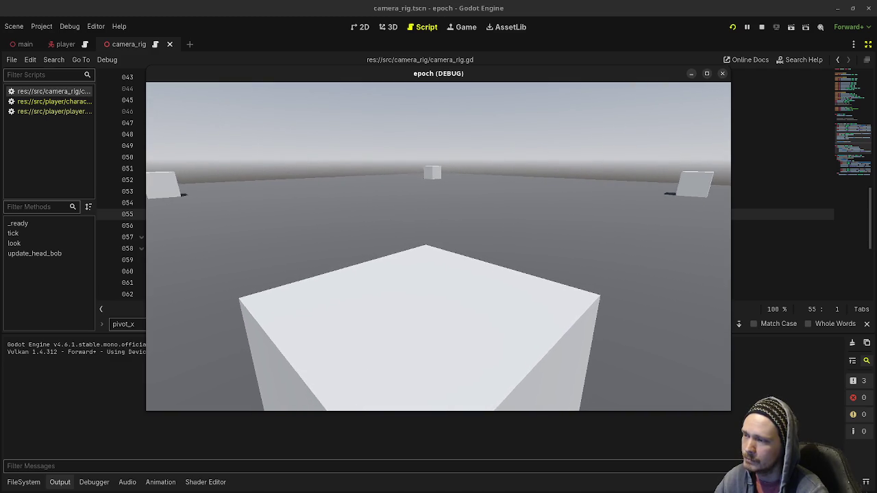
key("s")
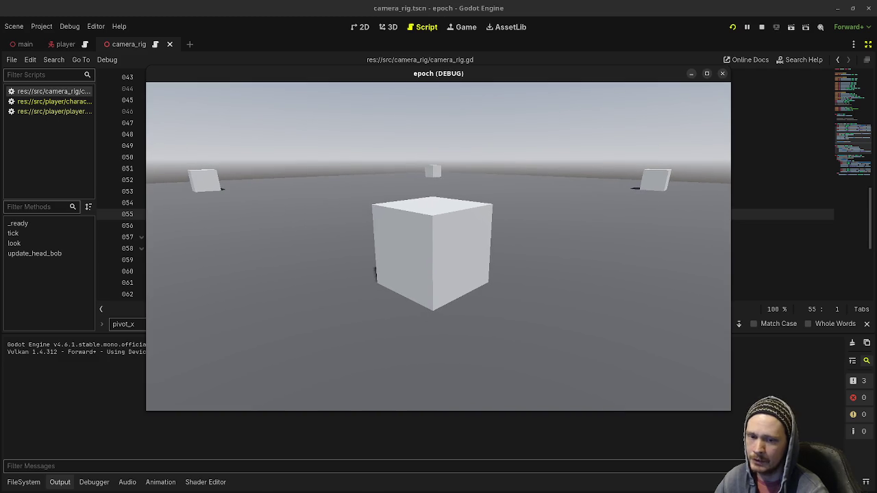
key("s")
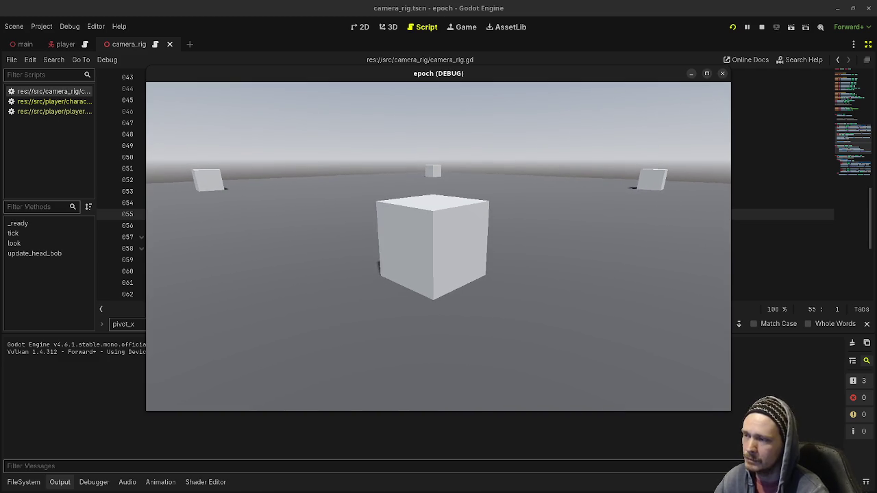
key("w")
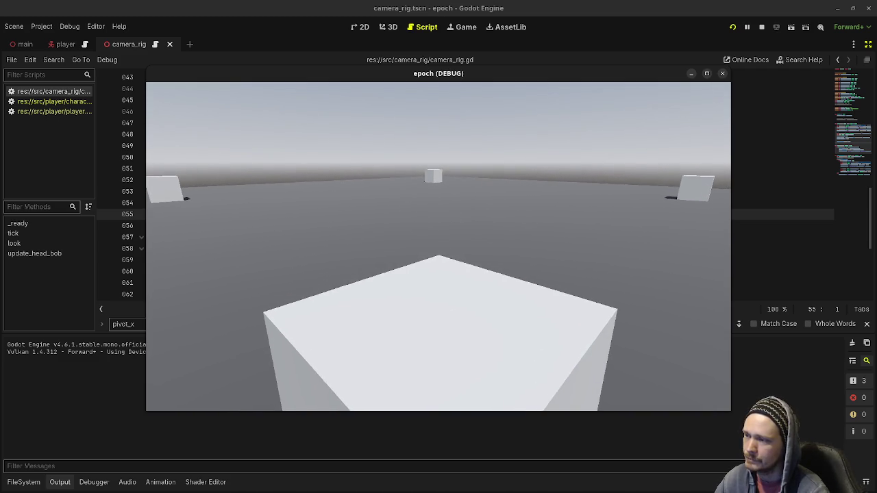
key("s")
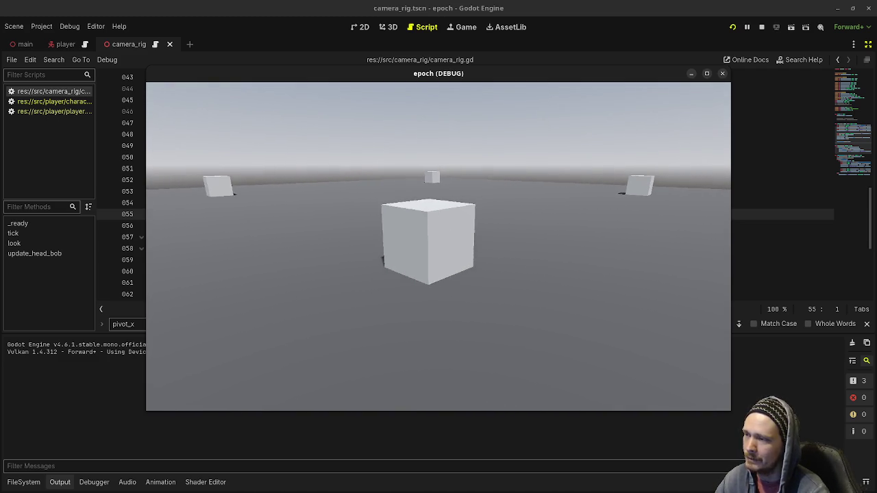
key("s")
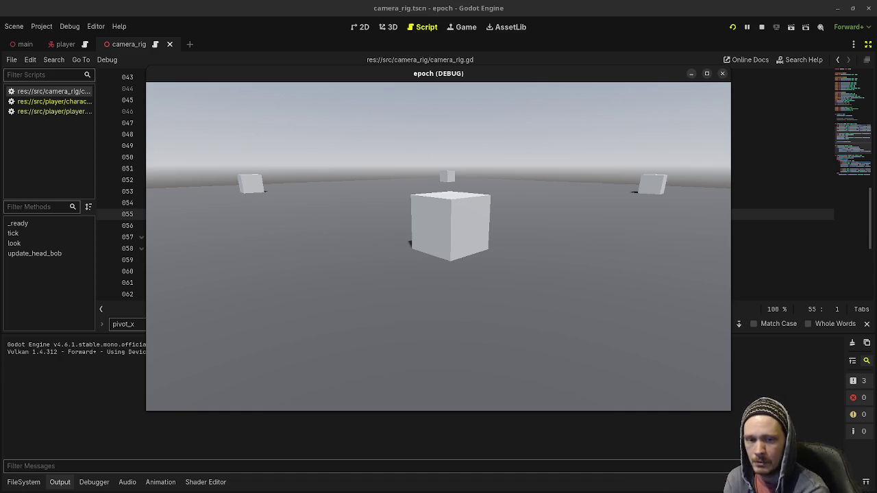
- Roam the grey floor, approaching and backing from the centre and distant cubes while turning
key("w")
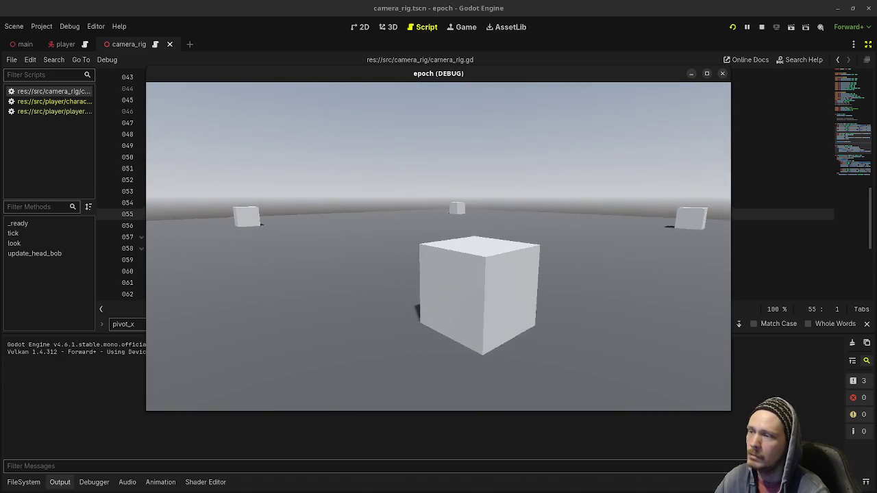
key("w")
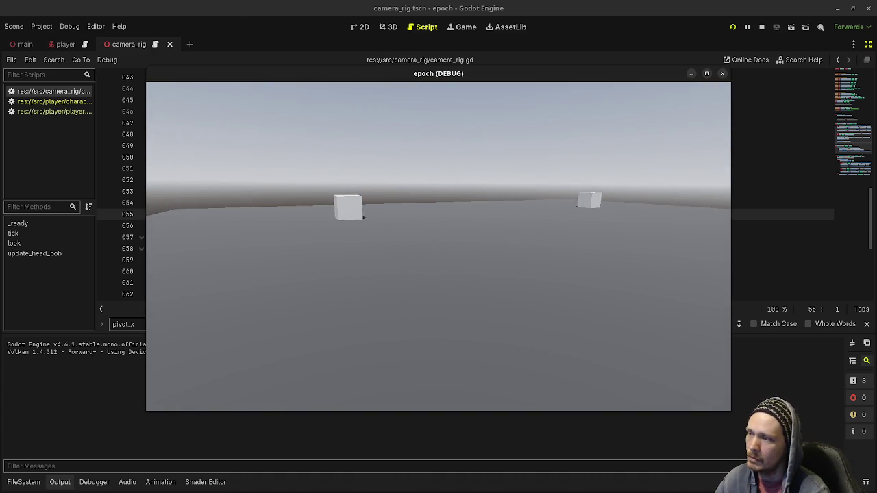
key("w")
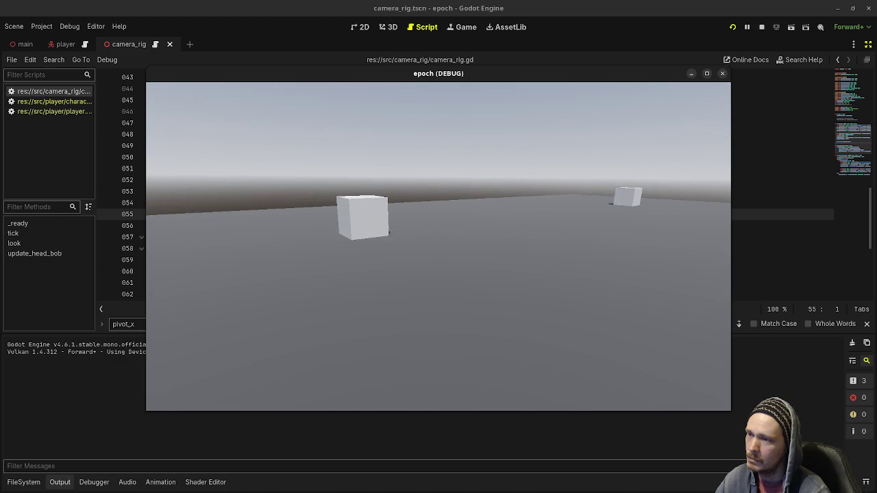
key("w")
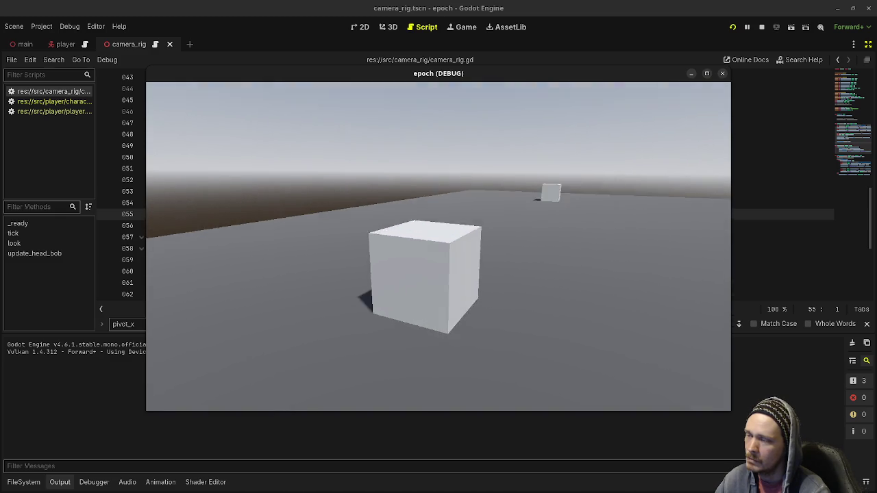
key("s")
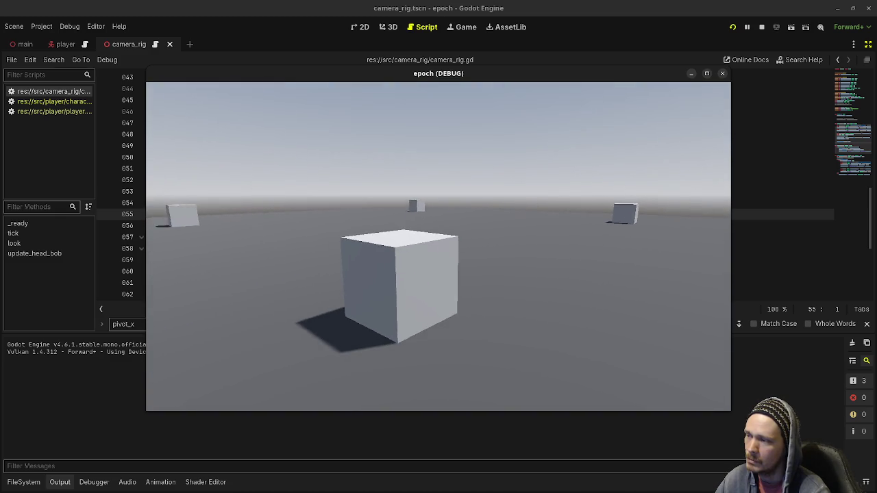
key("w")
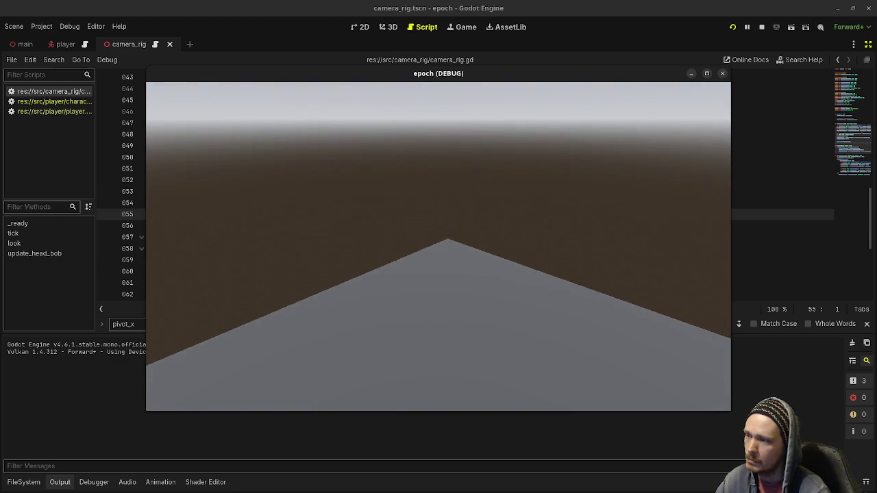
key("s")
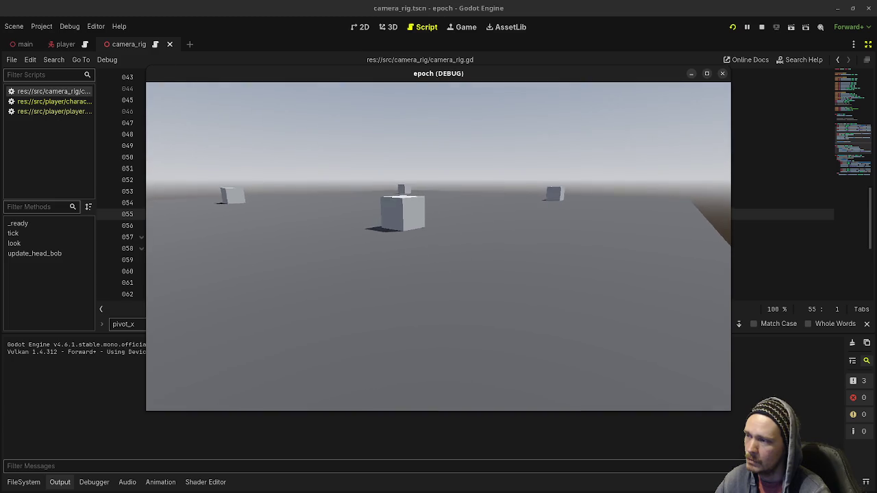
key("w")
key("w")
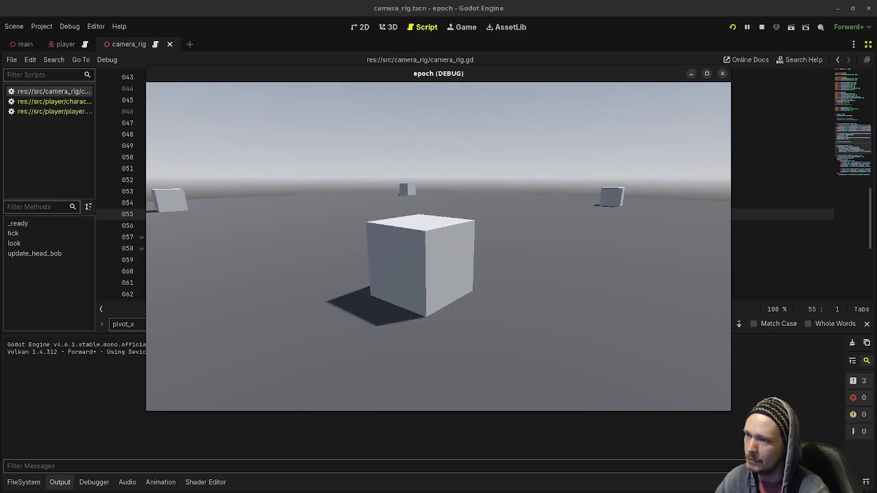
key("s")
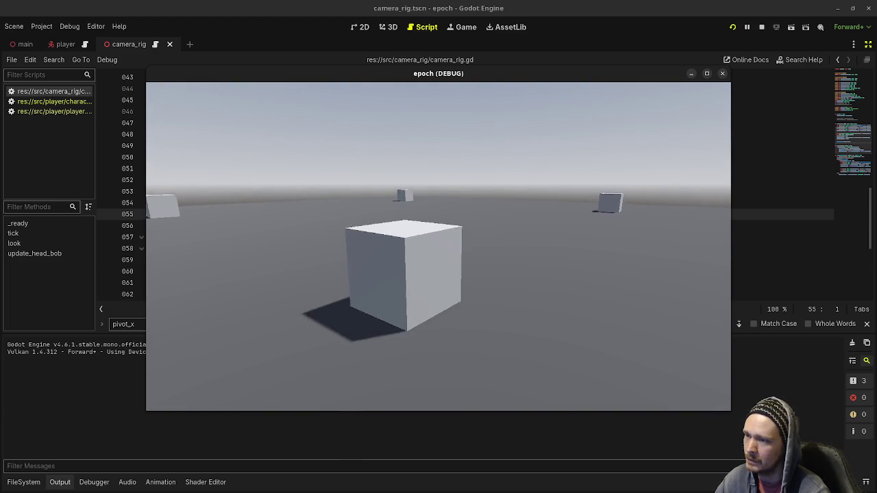
key("s")
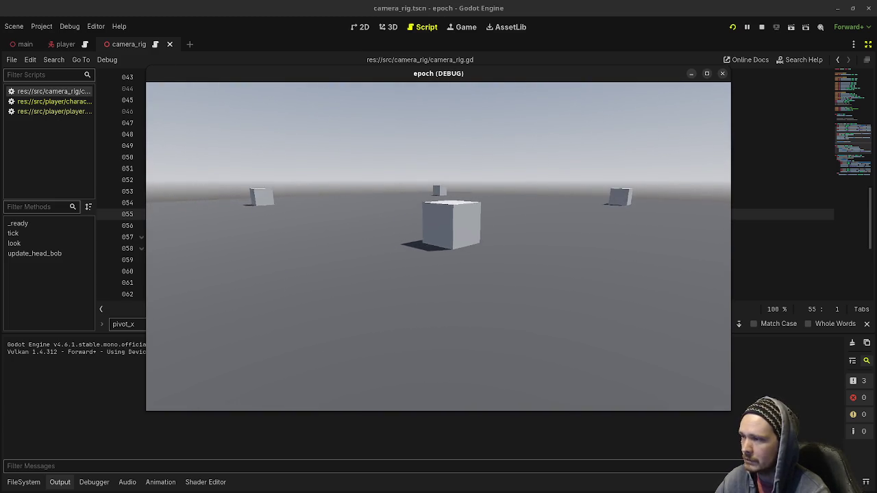
key("w")
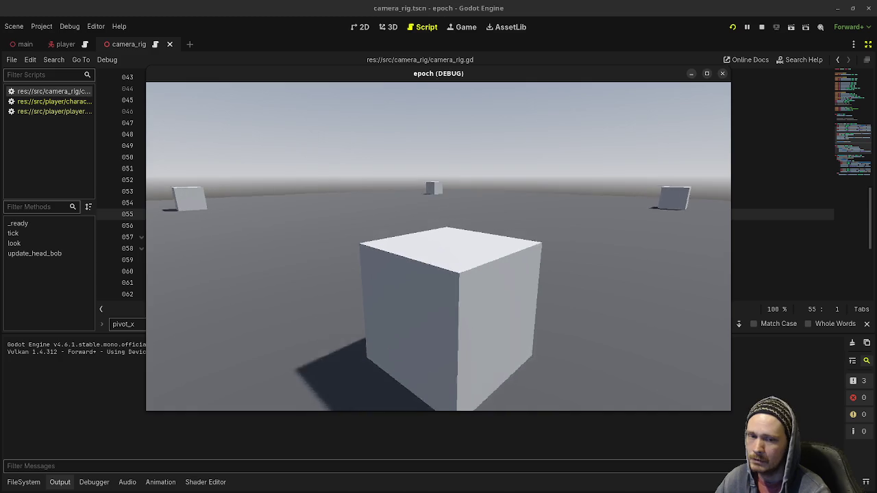
mouse_move(438, 247)
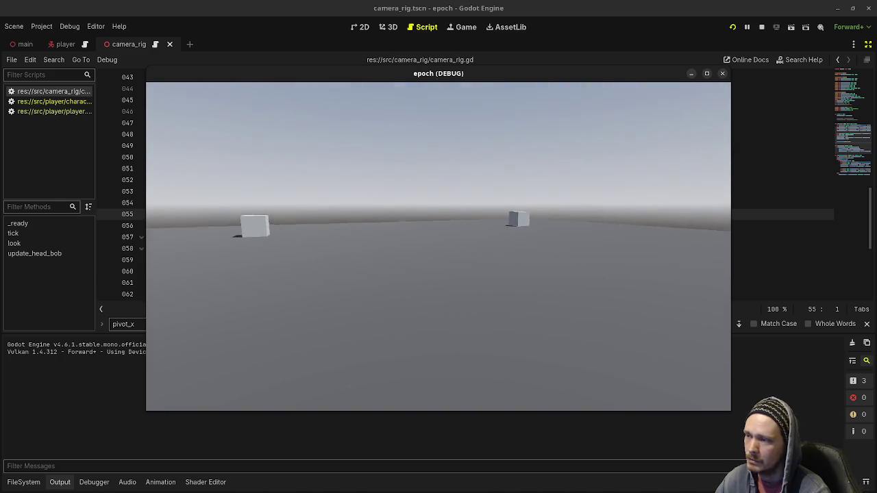
key("w")
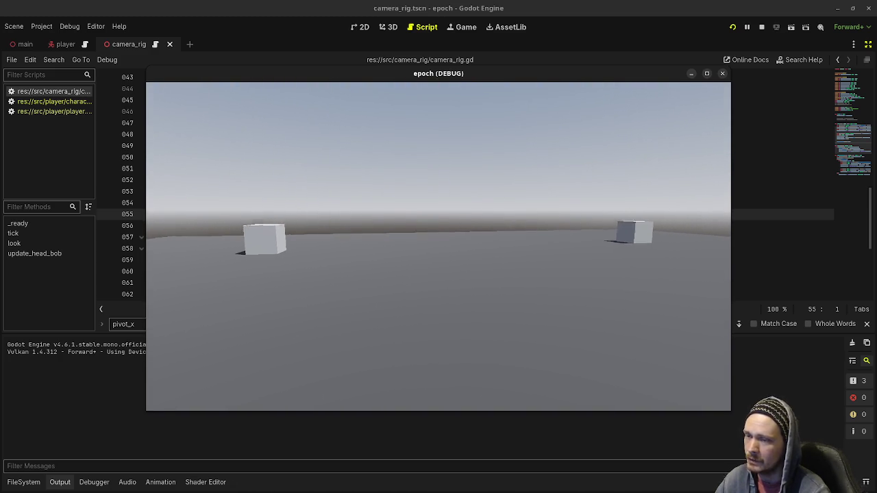
key("w")
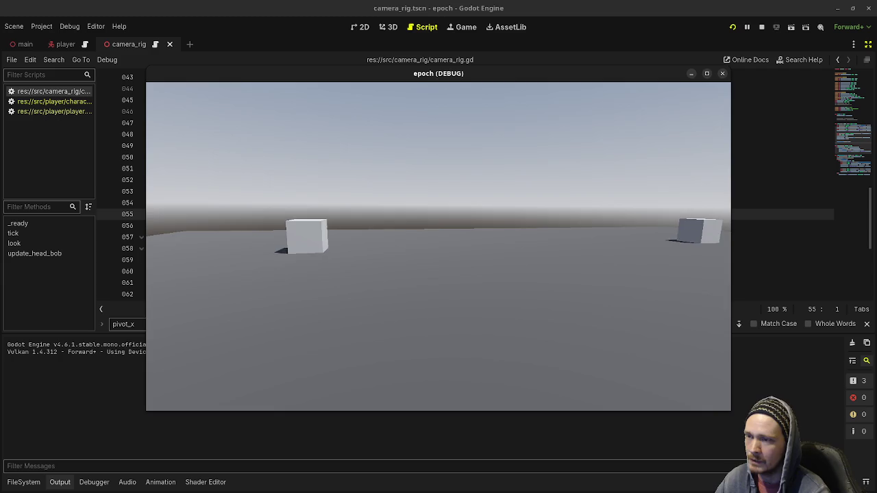
key("w")
key("w")
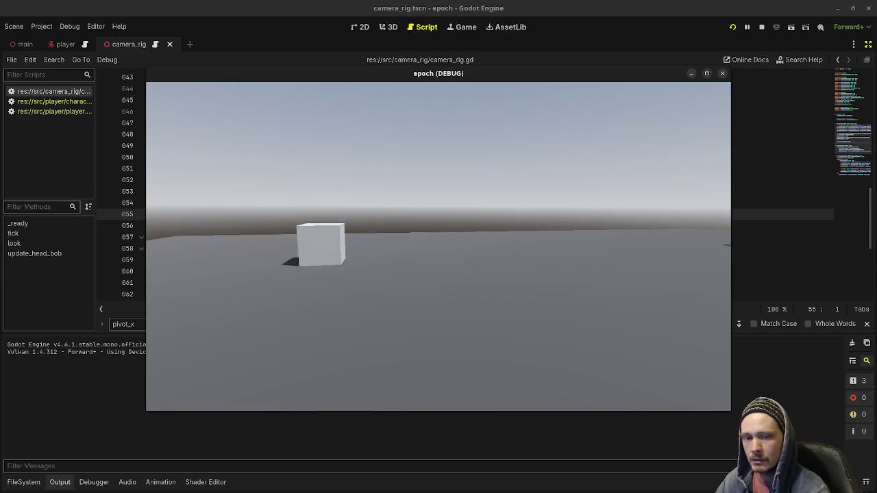
key("w")
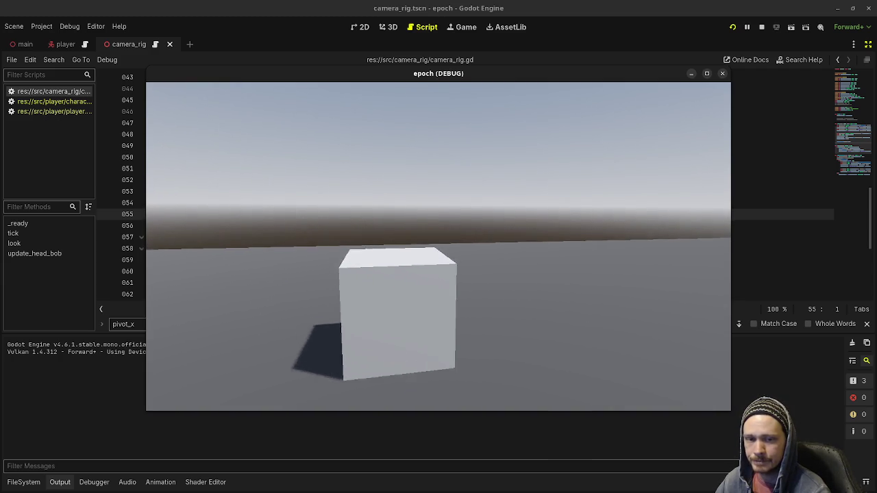
key("w")
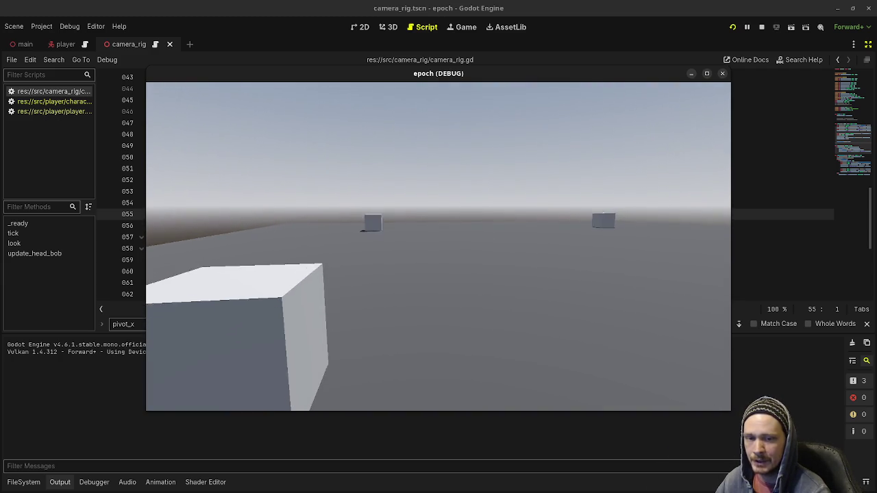
key("s")
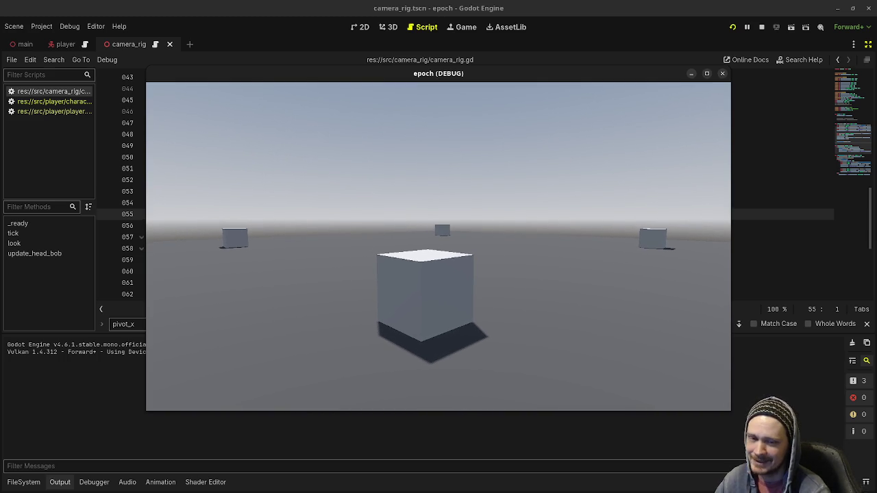
key("w")
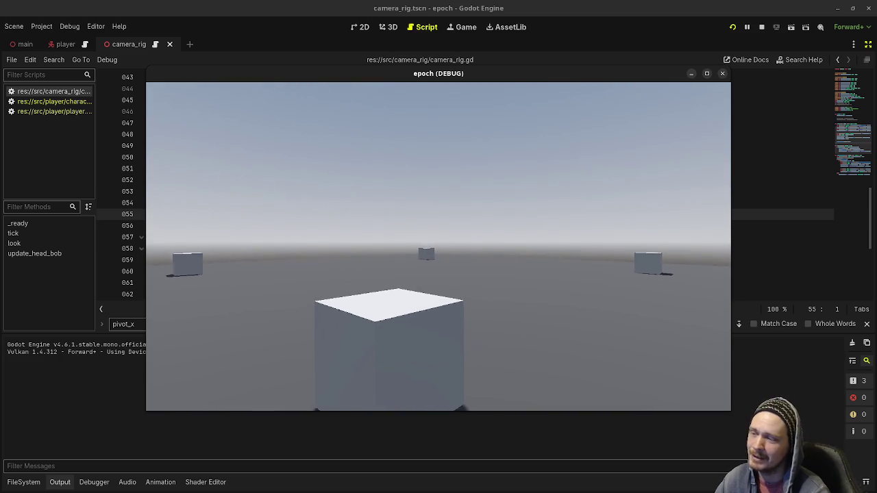
key("d")
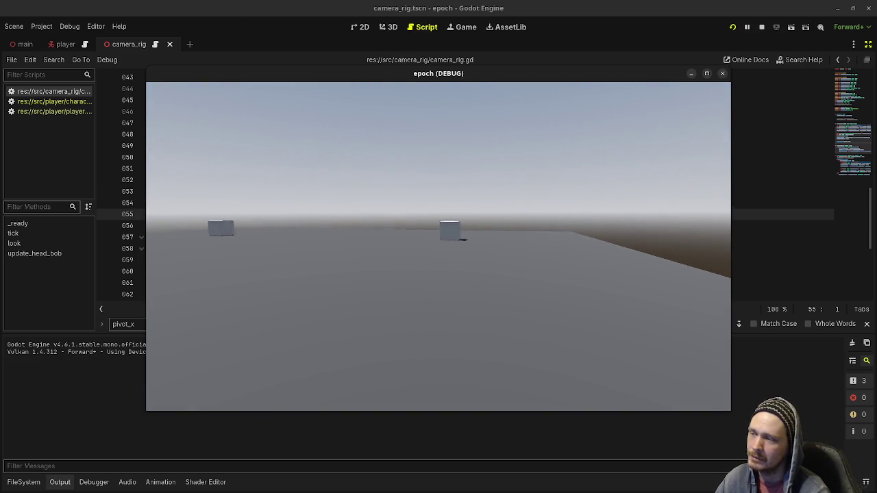
key("w")
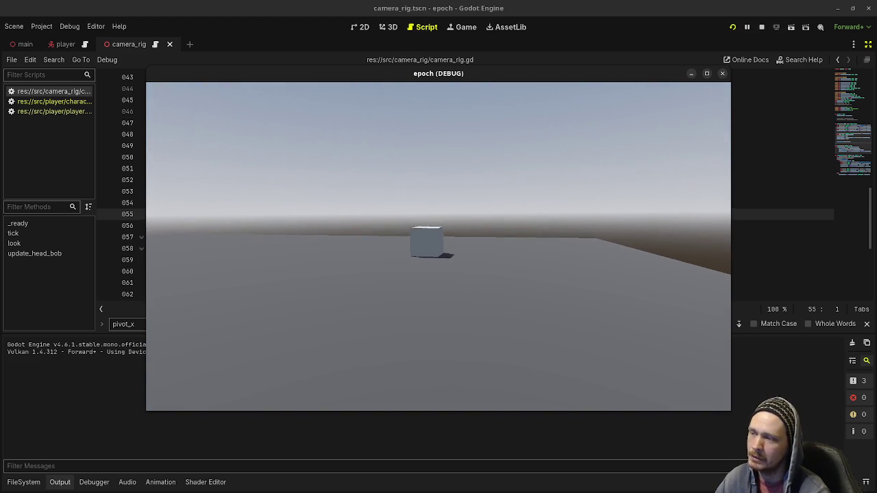
key("w")
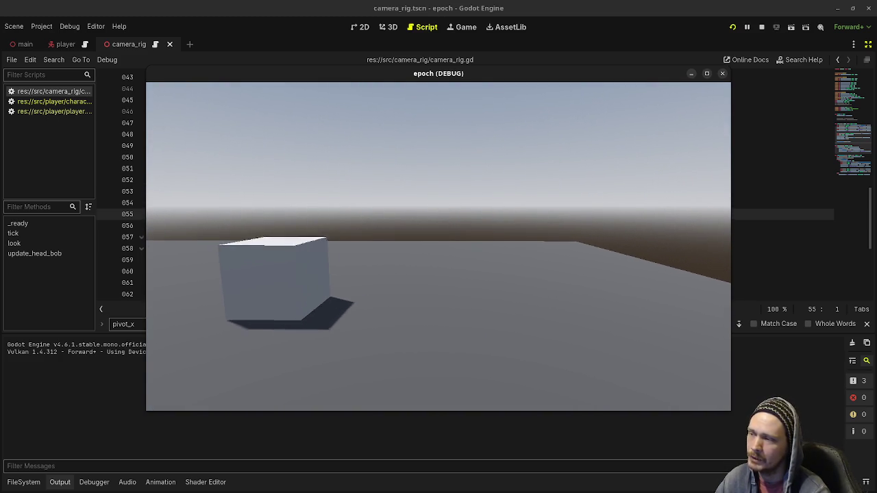
key("s")
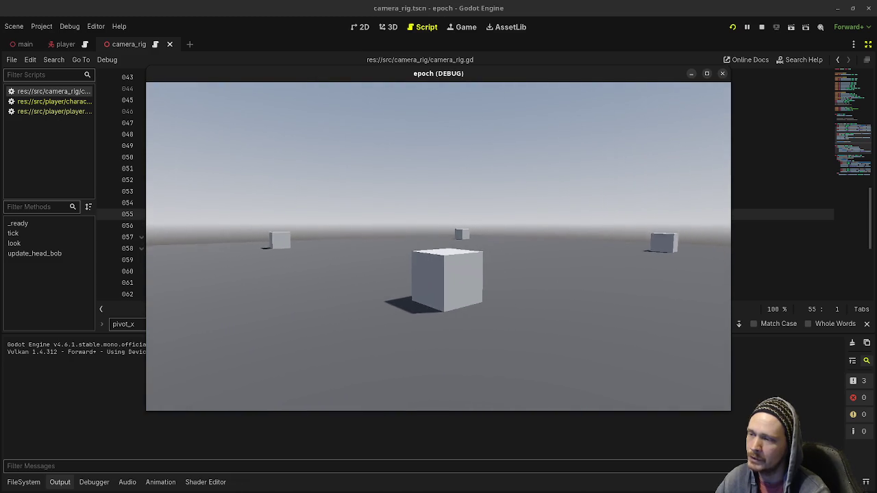
key("w")
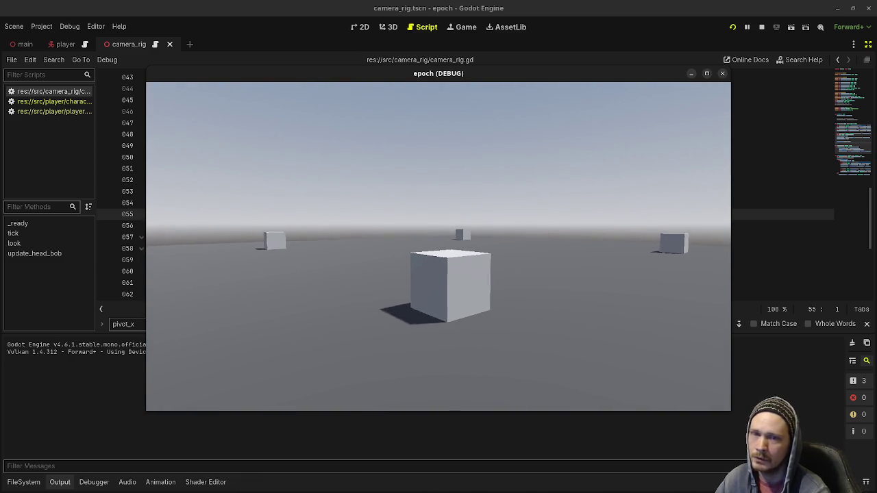
key("w")
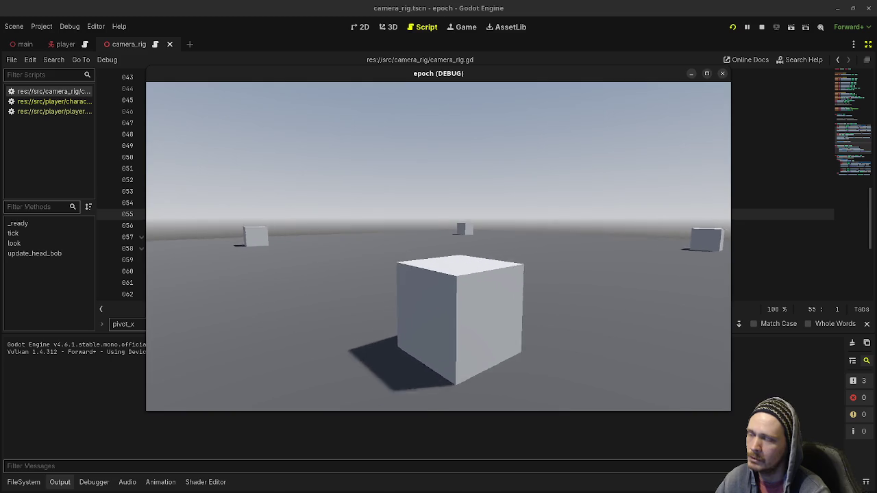
key("s")
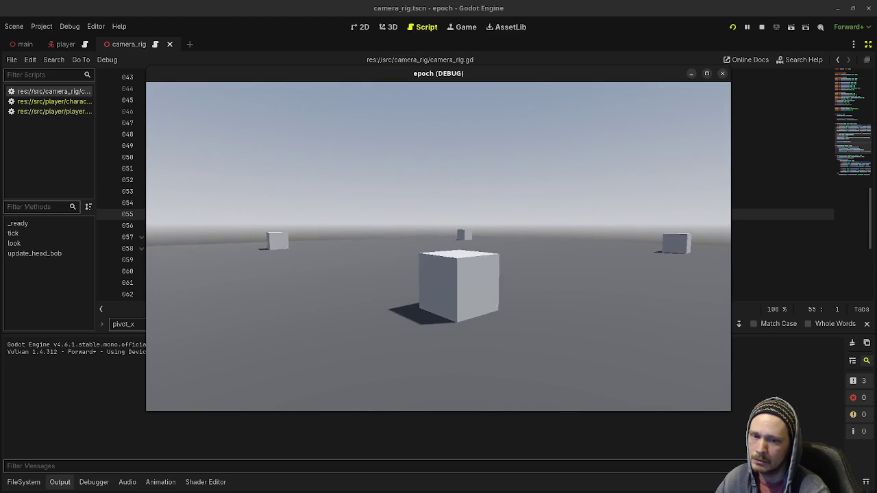
key("w")
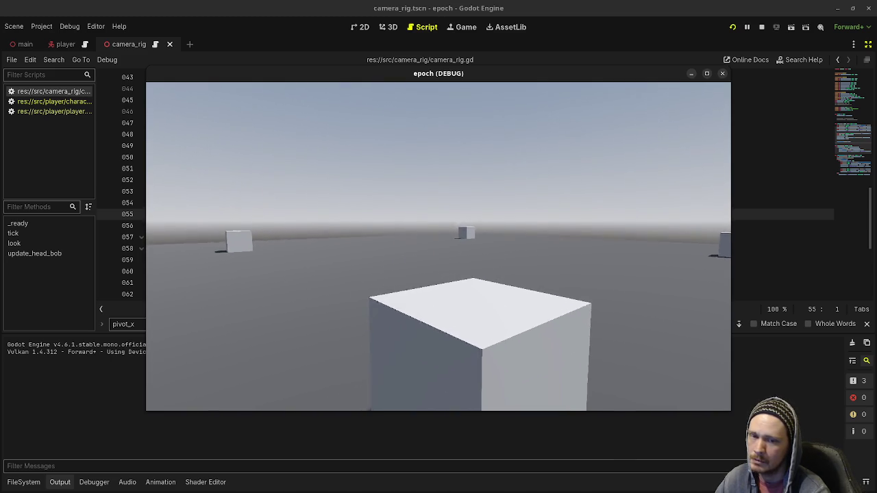
key("s")
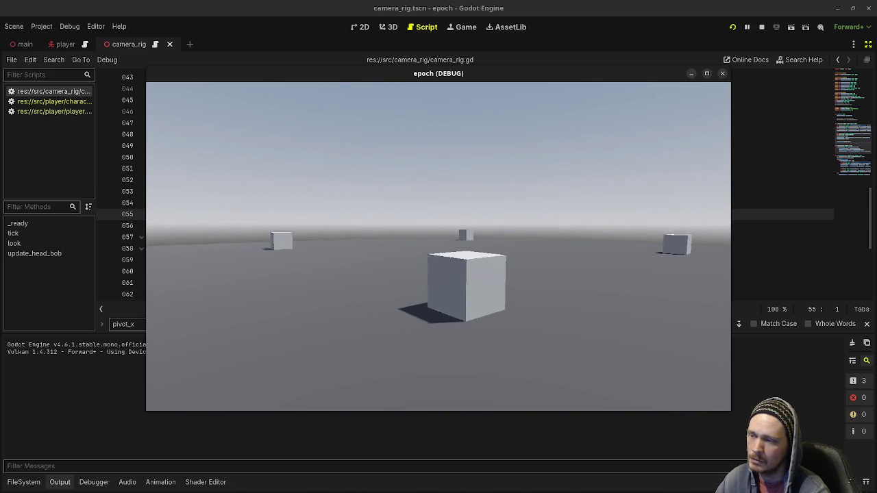
key("w")
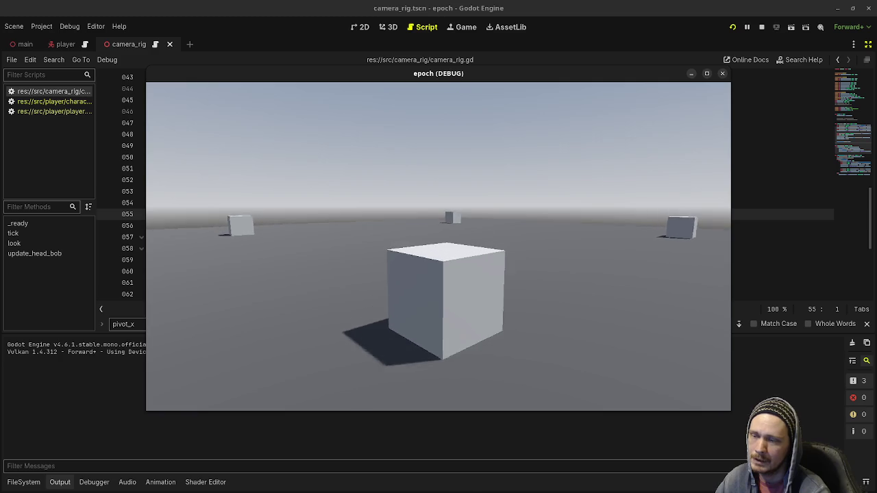
key("s")
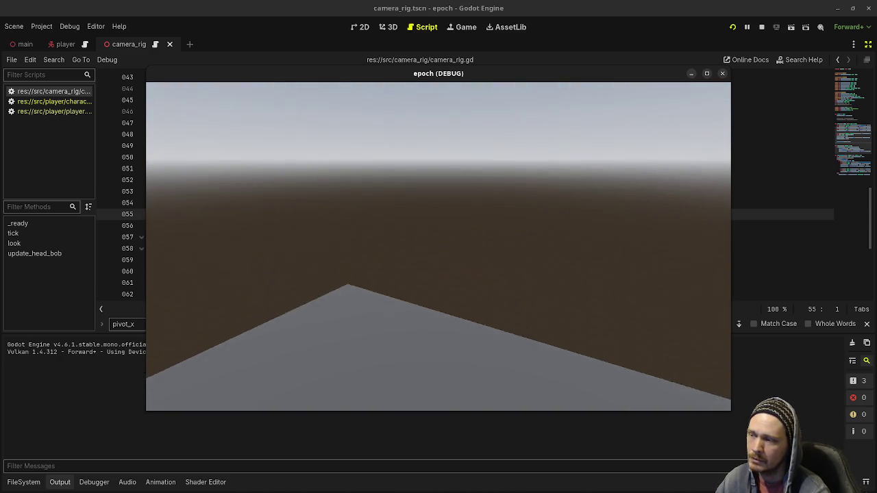
key("w")
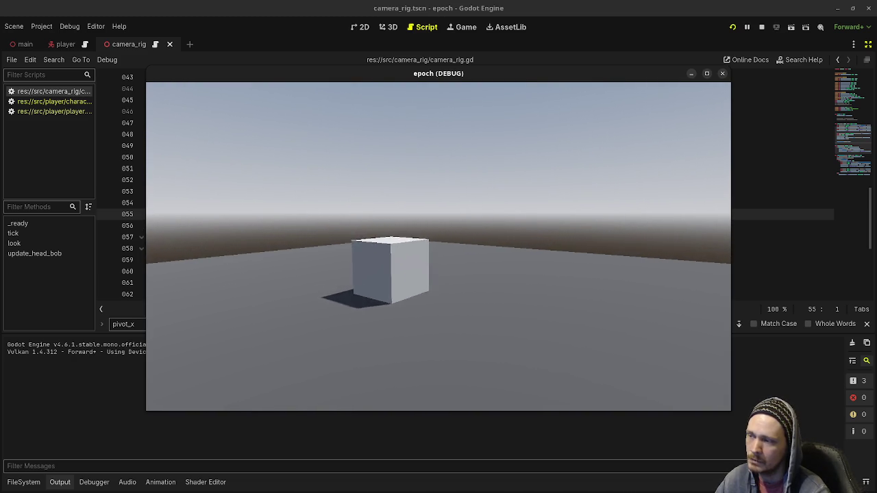
key("w")
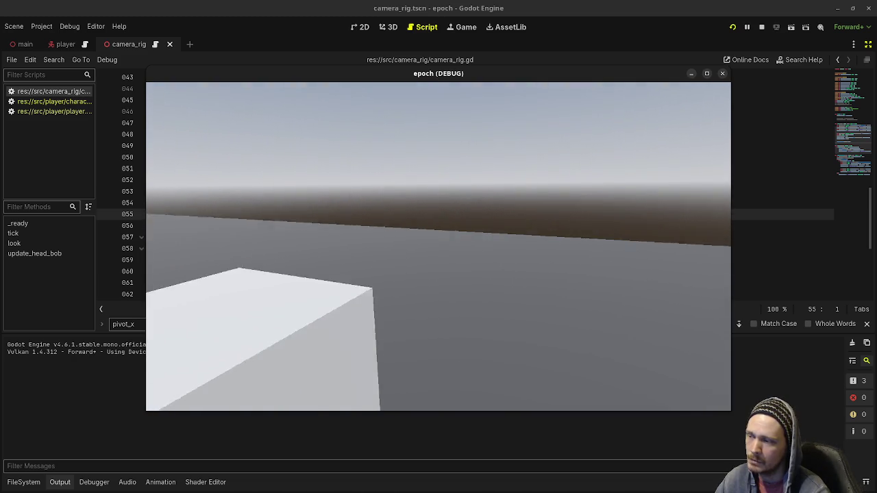
key("s")
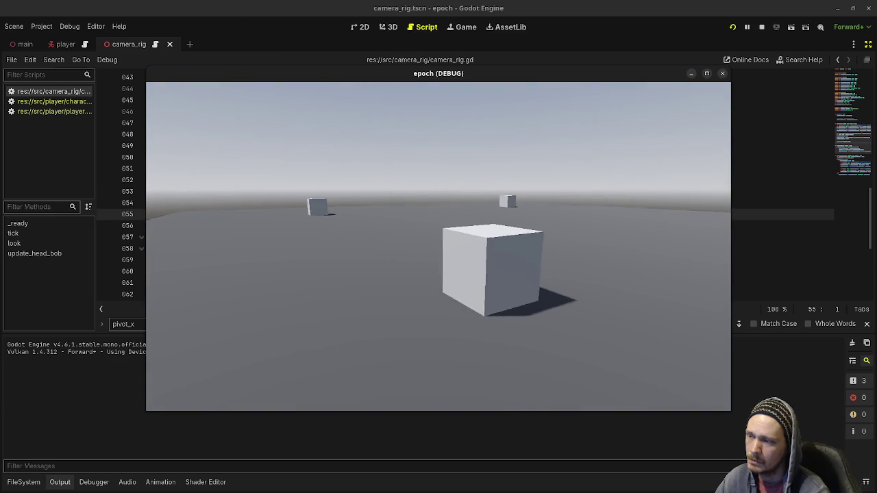
- Walk past the near cube and maximize the epoch (DEBUG) game window
key("a")
key("w")
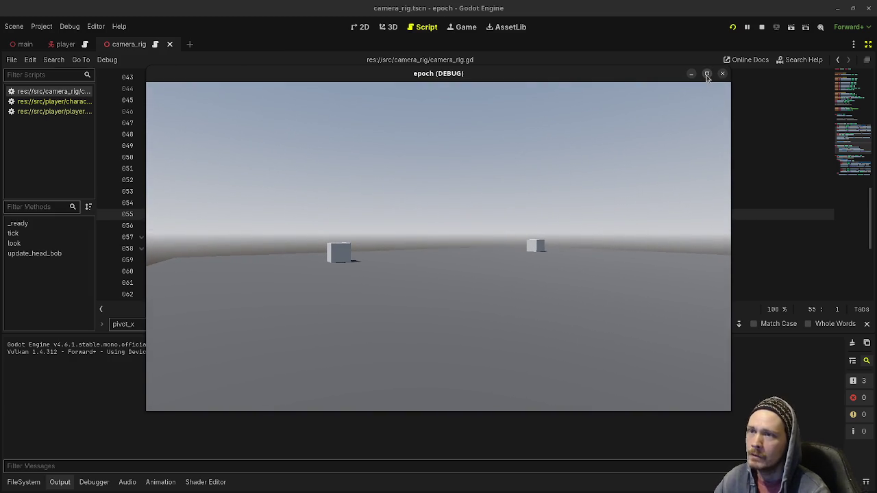
left_click(707, 74)
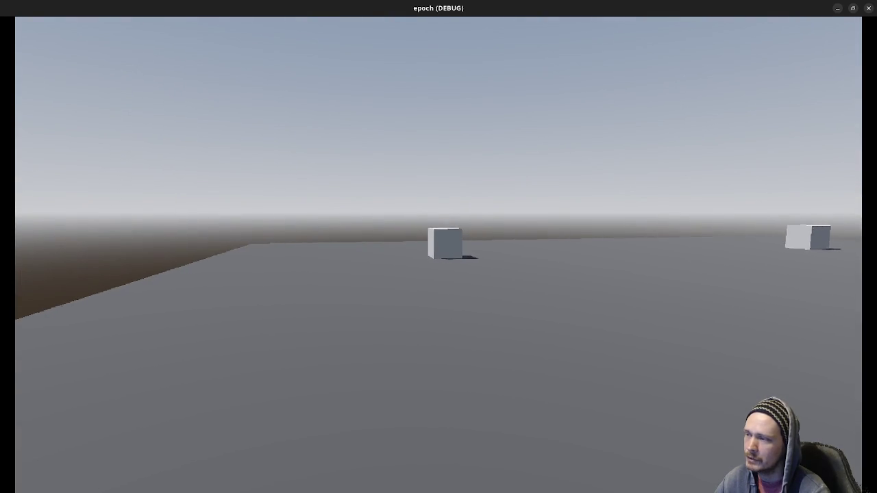
- Walk toward and away from the cubes full-screen, then stop the game with F8
key("w")
key("w")
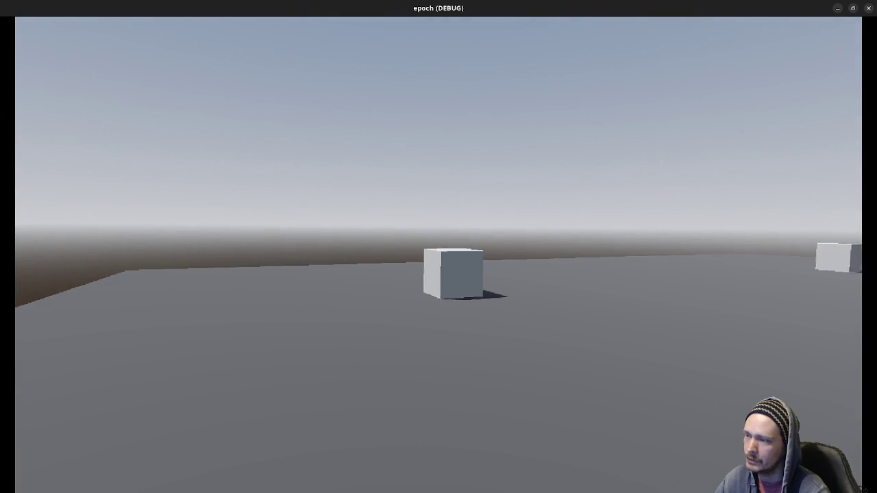
key("w")
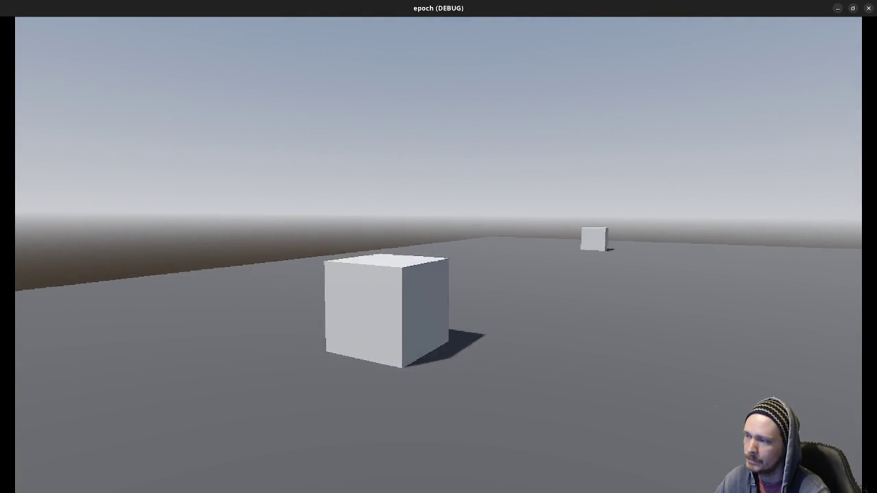
key("s")
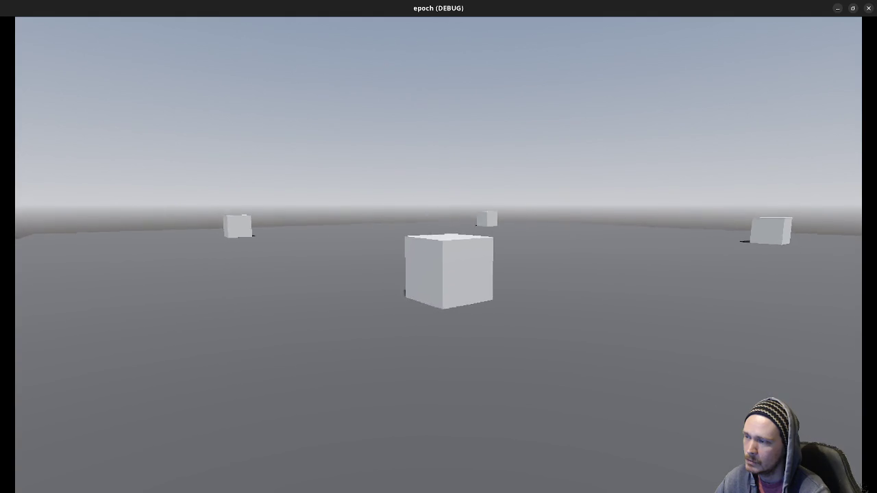
key("w")
key("w")
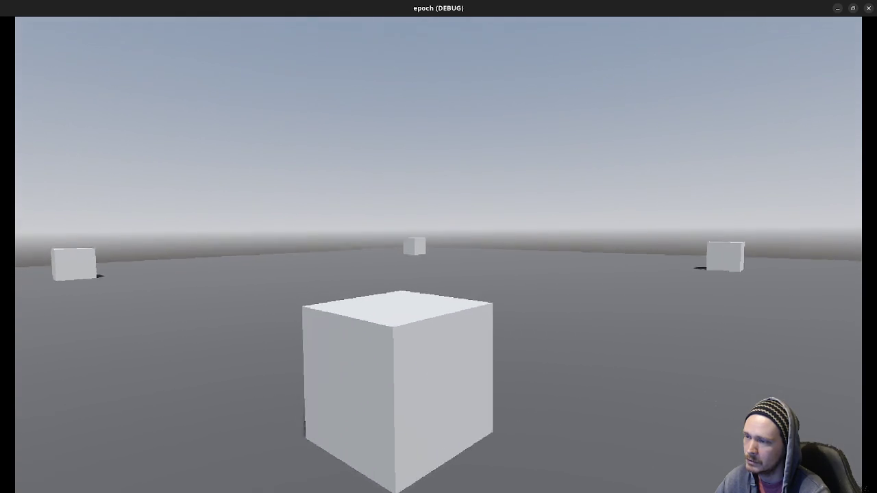
key("s")
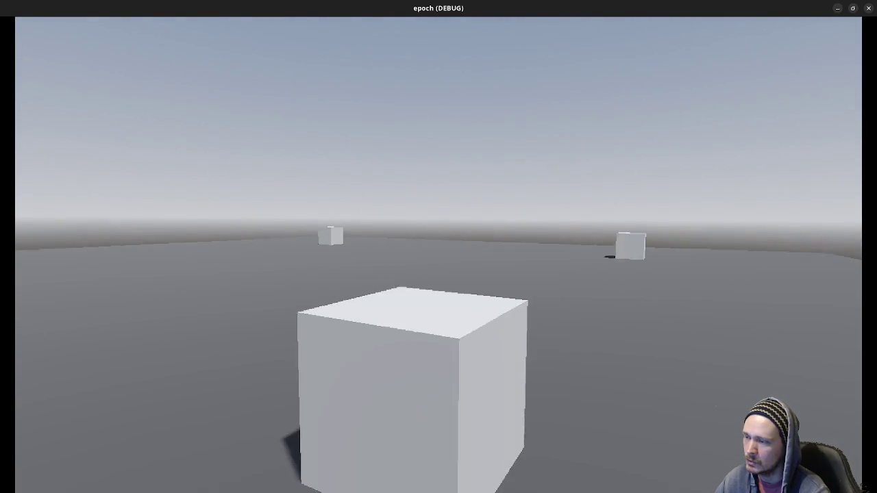
key("w")
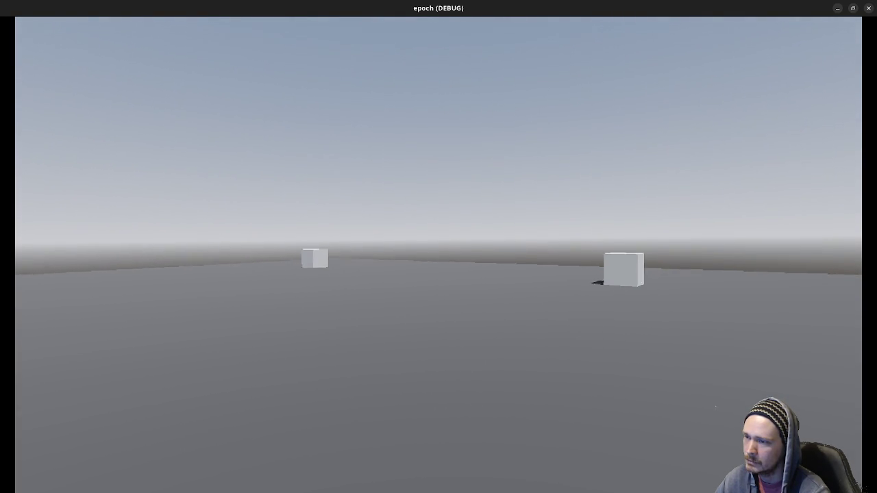
key("w")
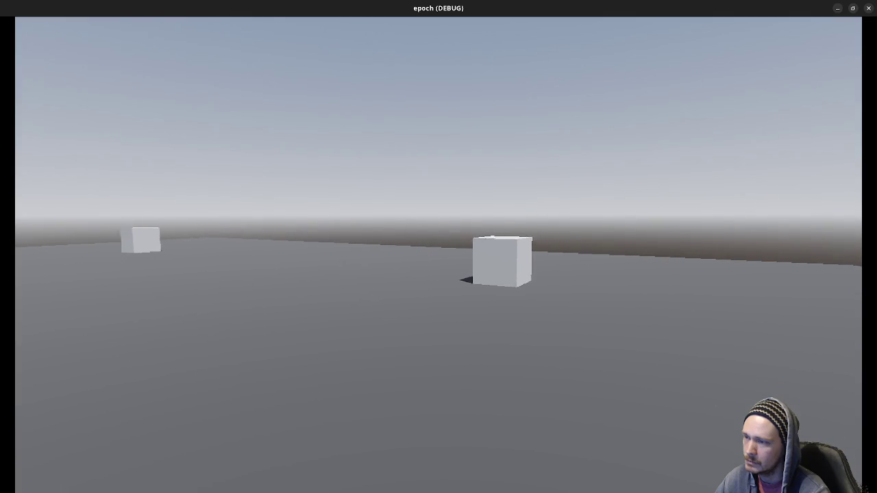
key("w")
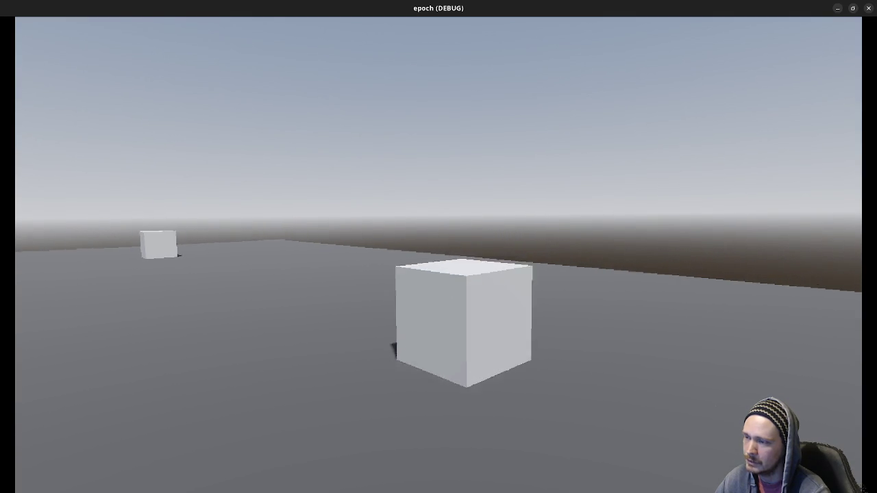
key("s")
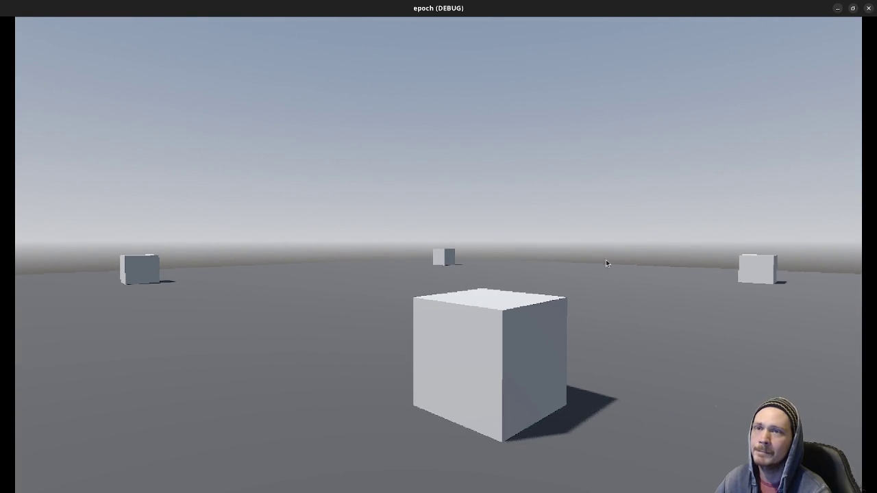
key("F8")
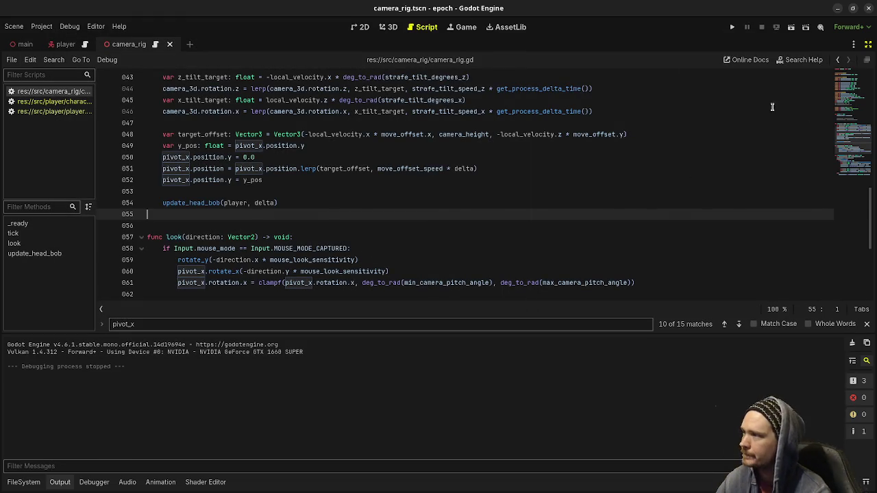
- Restore the scene tree and Inspector docks and review CameraRig's exported mouse, camera and headbob values
key("ctrl+shift+F11")
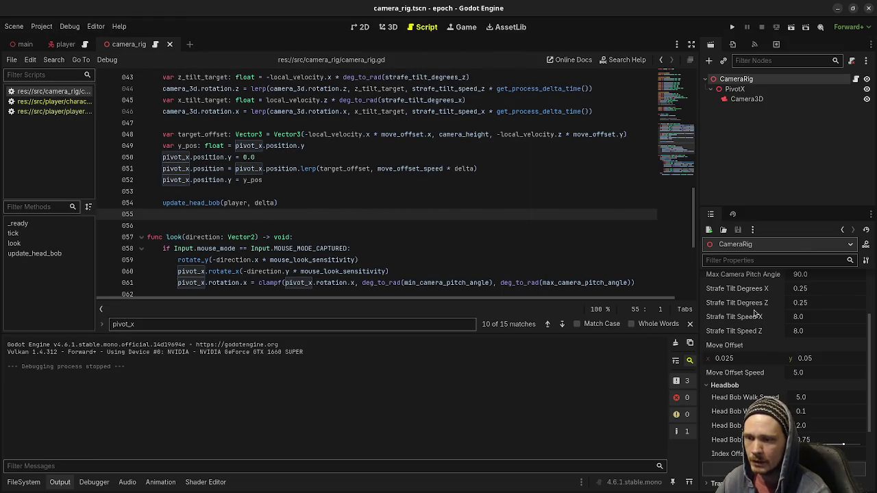
scroll(313, 215, "up", 13)
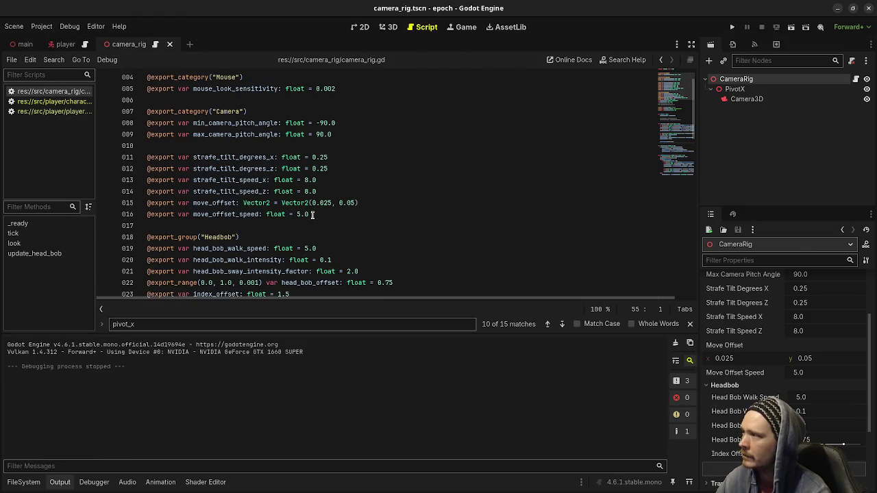
scroll(314, 214, "up", 1)
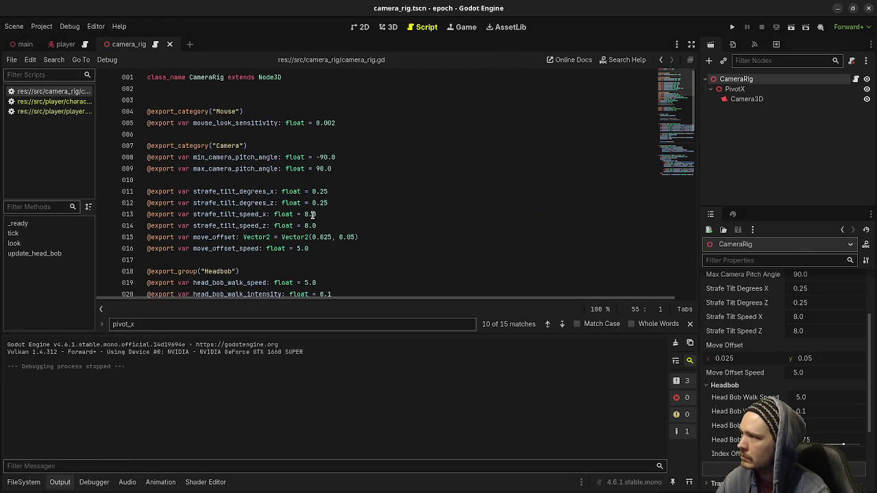
scroll(313, 214, "down", 2)
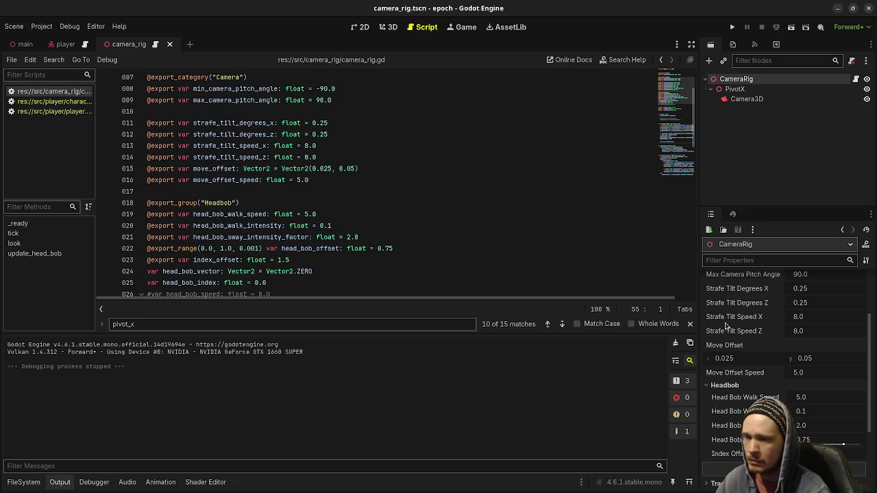
scroll(769, 341, "up", 2)
scroll(769, 340, "up", 1)
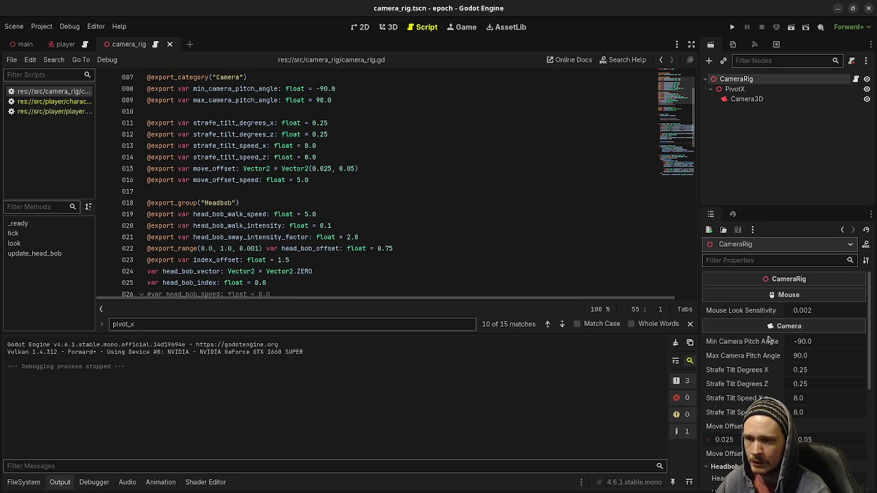
scroll(769, 337, "down", 1)
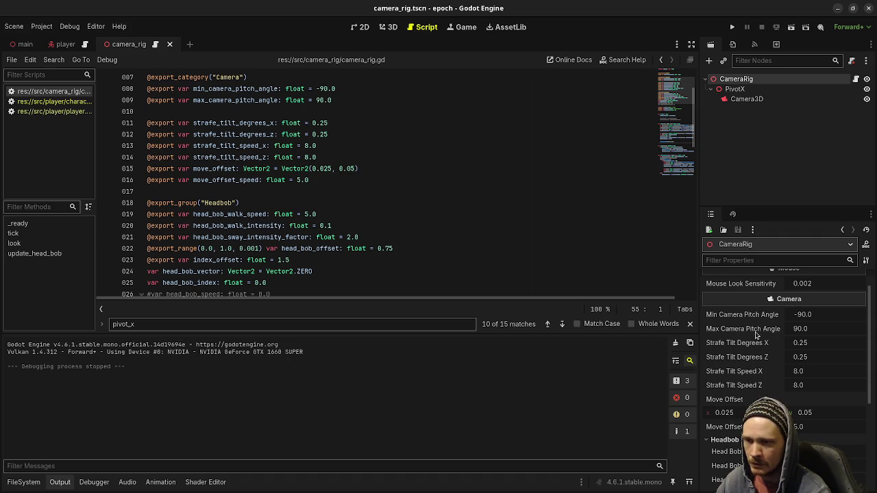
scroll(767, 351, "down", 1)
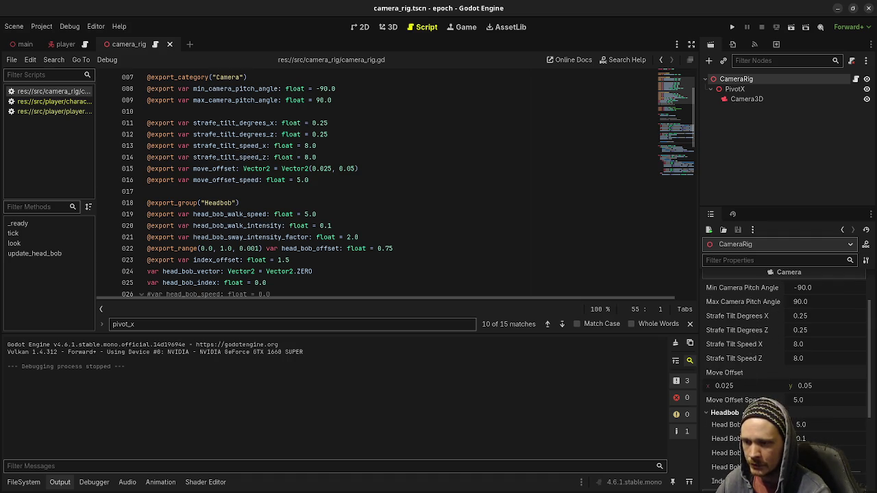
scroll(781, 343, "down", 1)
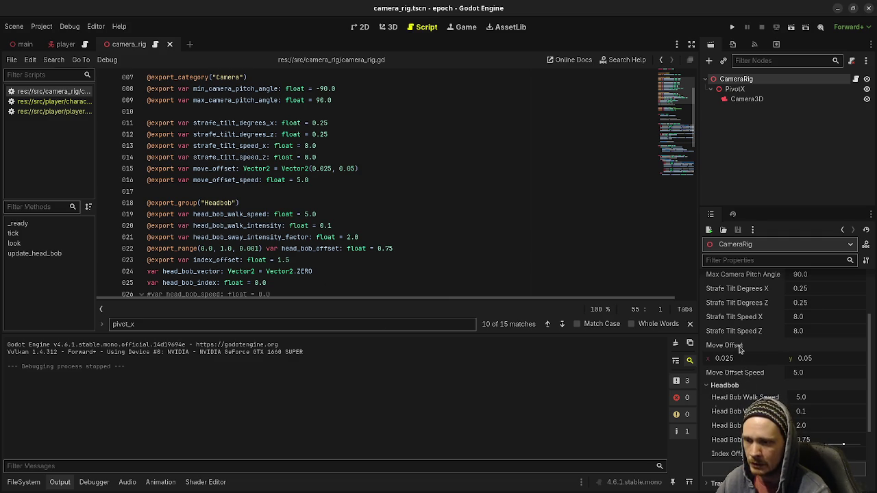
scroll(740, 351, "up", 3)
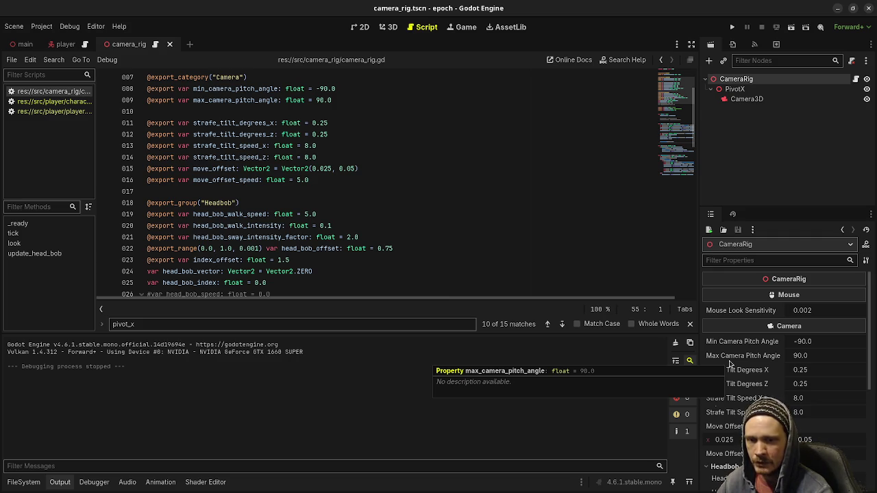
left_click(503, 236)
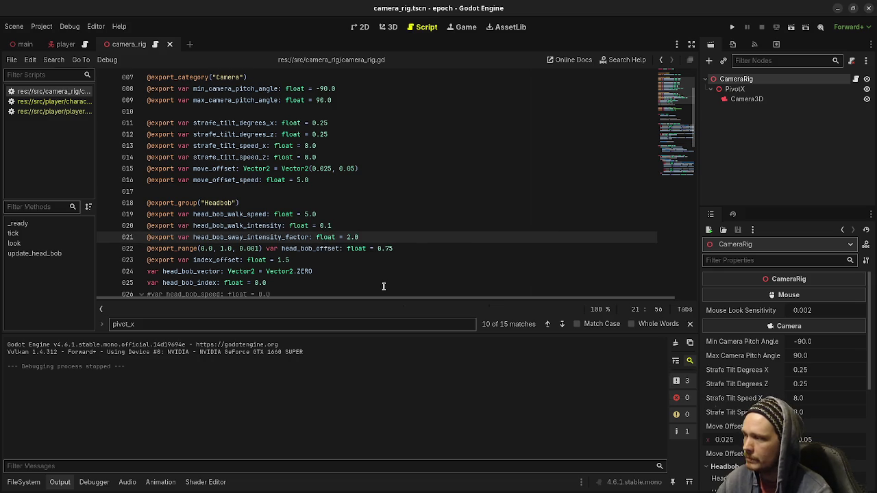
- Look over the script's exported variables, then switch to the player scene showing CharacterBodyMotor speeds
scroll(419, 261, "down", 3)
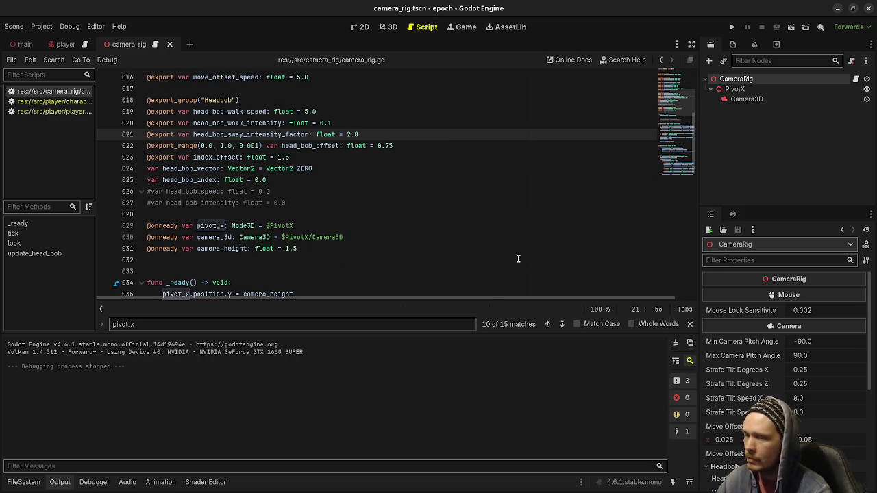
scroll(786, 361, "down", 2)
scroll(786, 362, "down", 5)
scroll(785, 362, "up", 7)
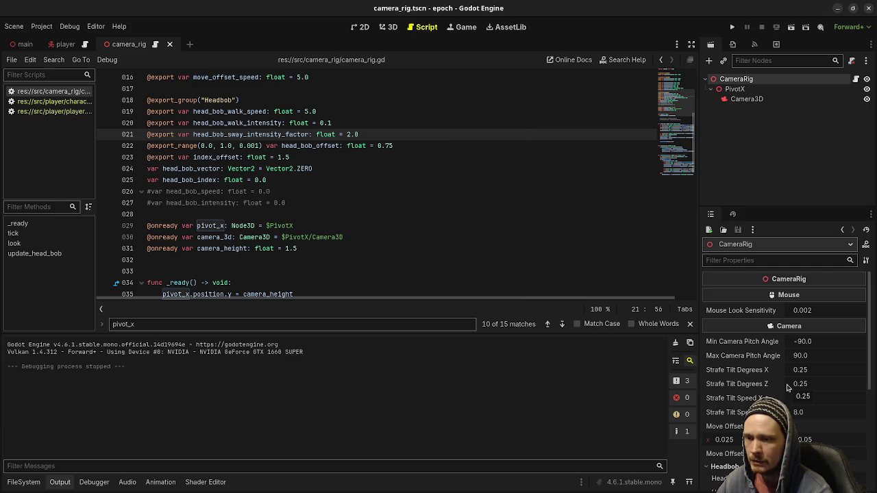
scroll(319, 152, "up", 5)
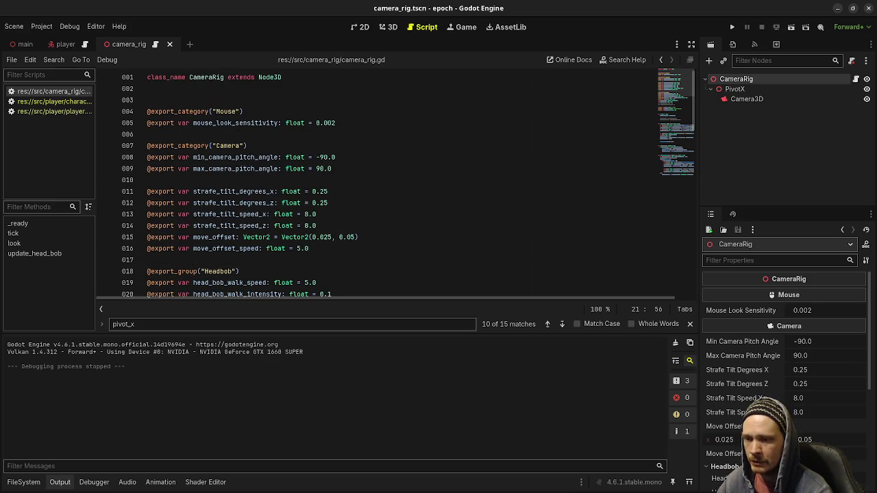
scroll(756, 363, "down", 4)
scroll(737, 223, "up", 2)
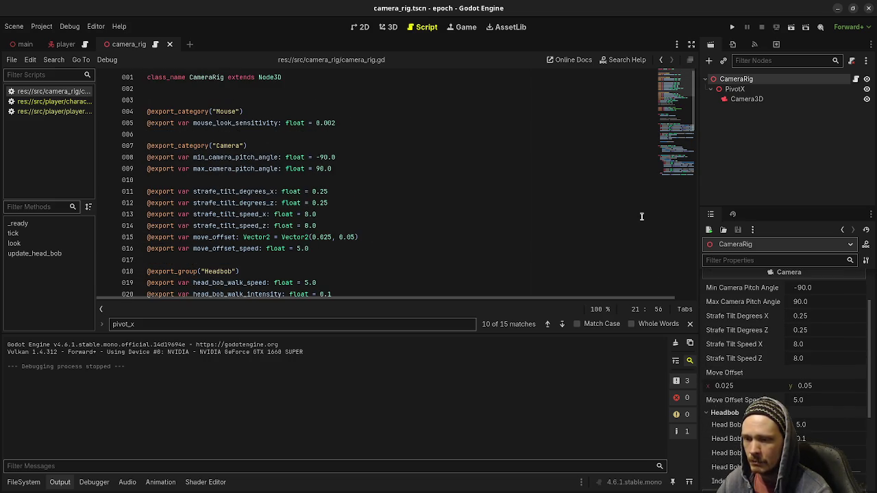
left_click(65, 45)
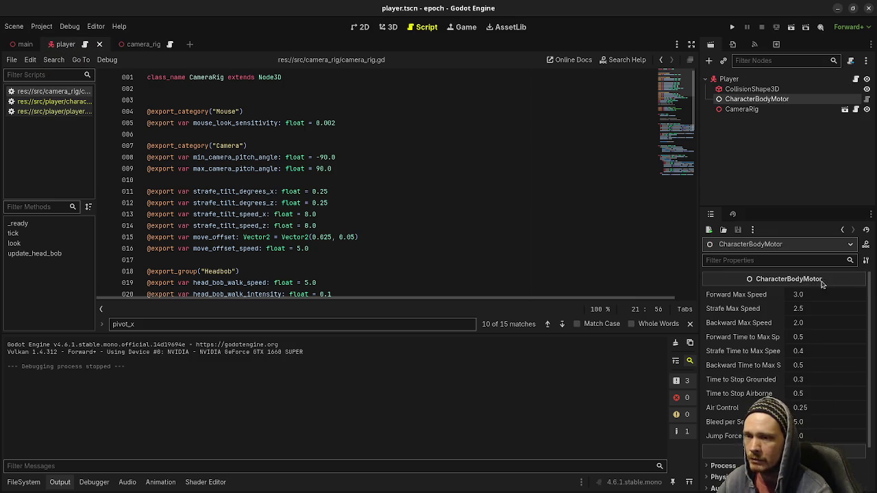
- Switch to the 3D workspace to view the player's capsule and camera
mouse_move(815, 284)
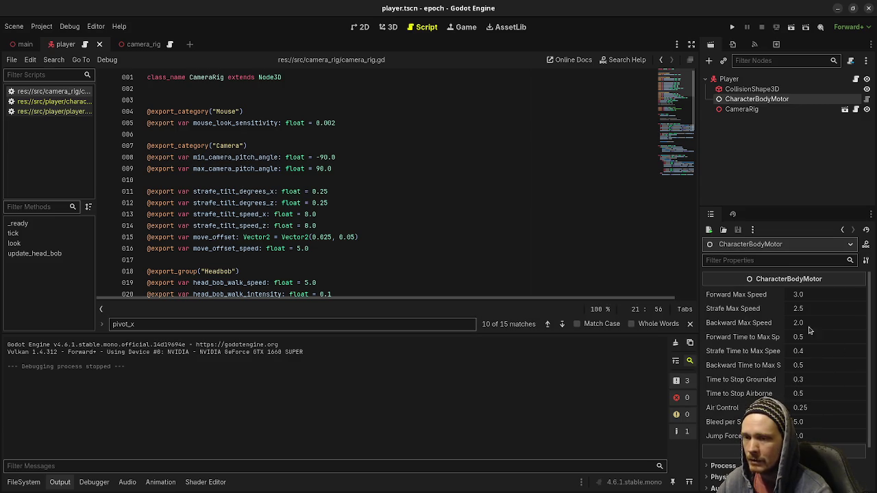
left_click(387, 27)
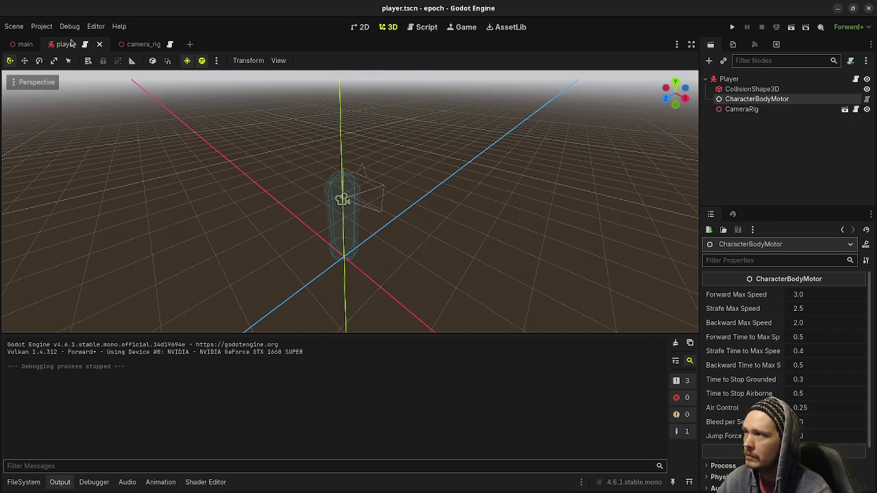